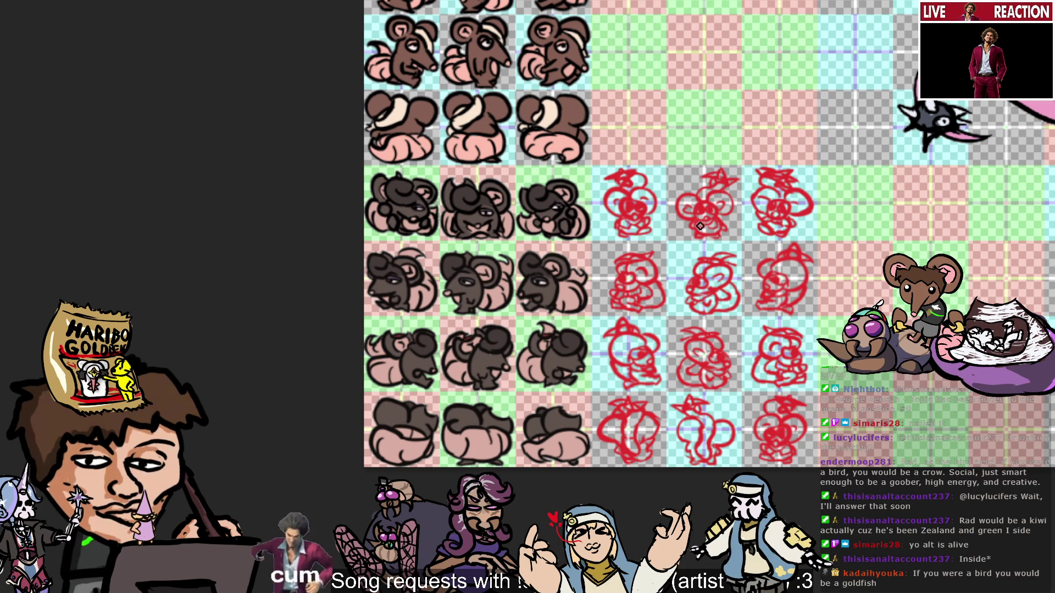
# Ink the arched top of the centre sketch's head in black and fill the small face circle dark.
pyautogui.moveTo(694, 212)
pyautogui.mouseDown()
pyautogui.moveTo(713, 218)
pyautogui.moveTo(714, 209)
pyautogui.mouseUp()
pyautogui.hotkey('ctrl', 'z')
pyautogui.hotkey('ctrl', 'z')
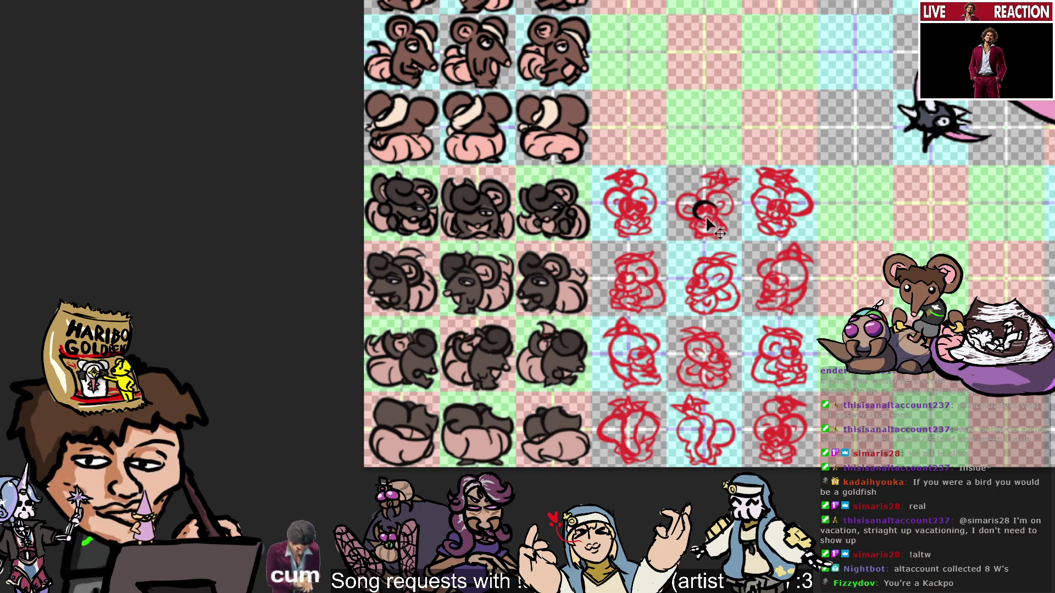
pyautogui.moveTo(694, 212); pyautogui.dragTo(719, 216)
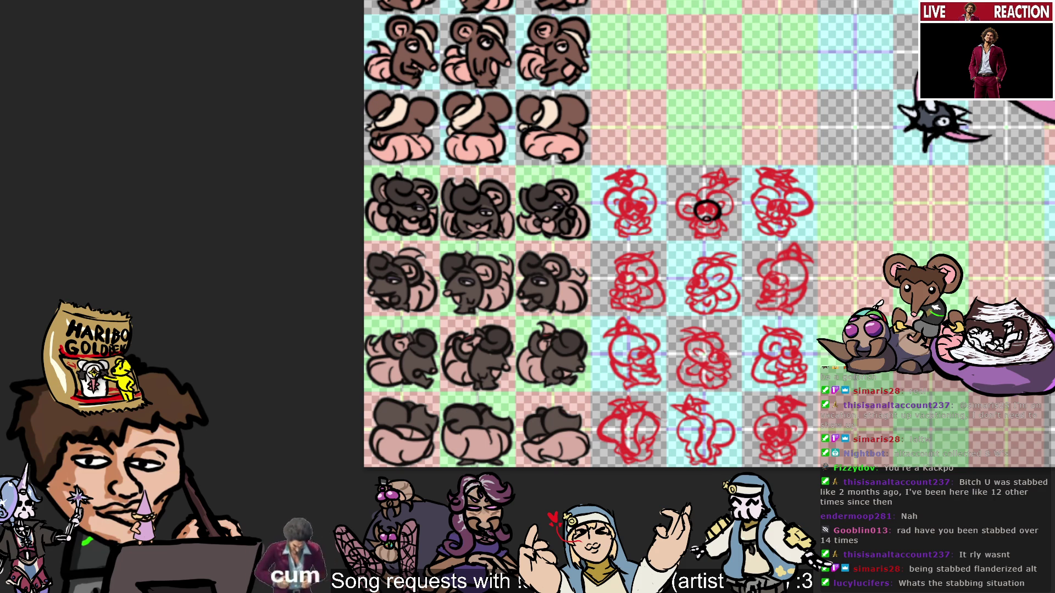
pyautogui.moveTo(706, 209); pyautogui.dragTo(709, 212)
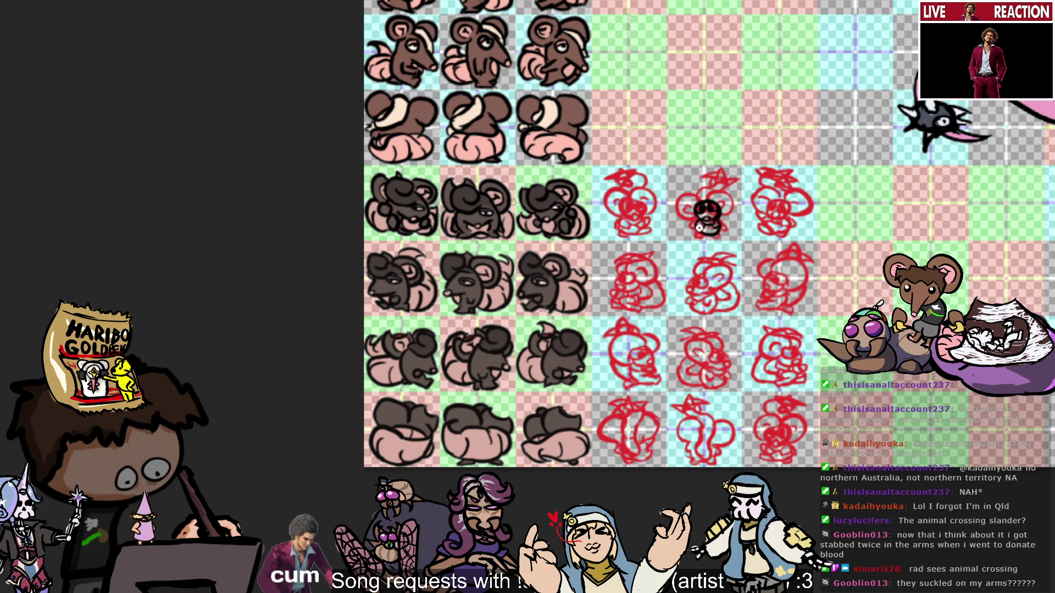
# Scroll the canvas up to bring the centre mouse sketch back into view.
pyautogui.scroll(3, 701, 225)
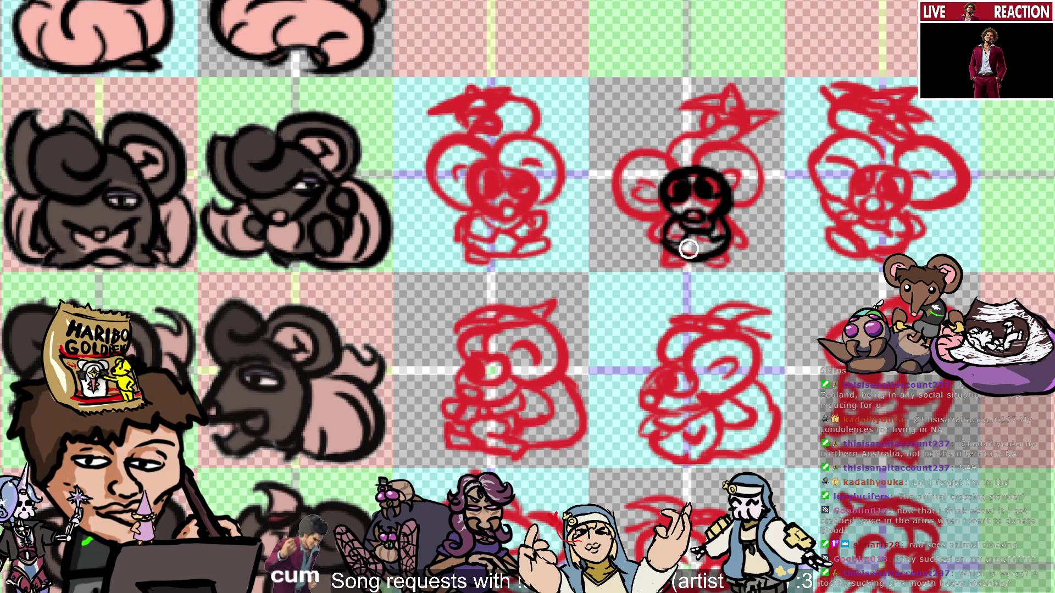
pyautogui.moveTo(662, 233); pyautogui.dragTo(719, 250)
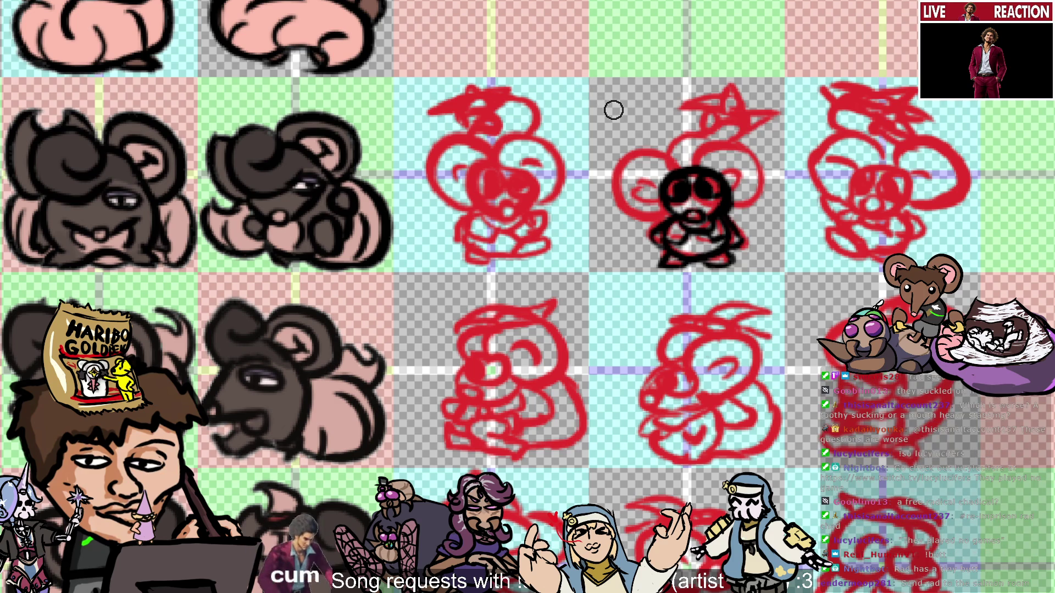
pyautogui.scroll(3, 614, 110)
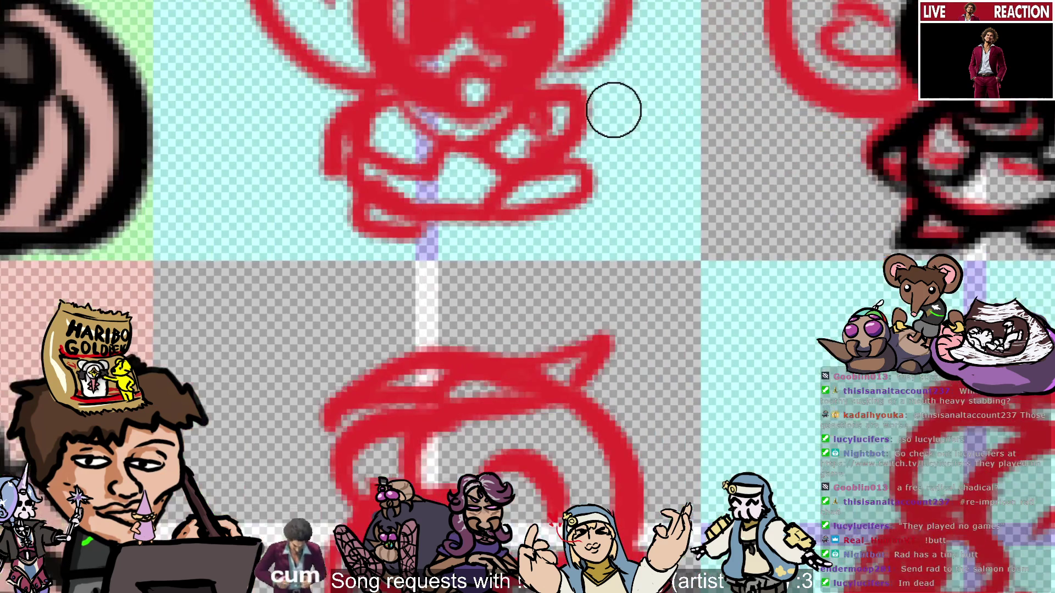
pyautogui.scroll(-2, 714, 104)
pyautogui.scroll(-1, 714, 105)
pyautogui.scroll(-1, 714, 105)
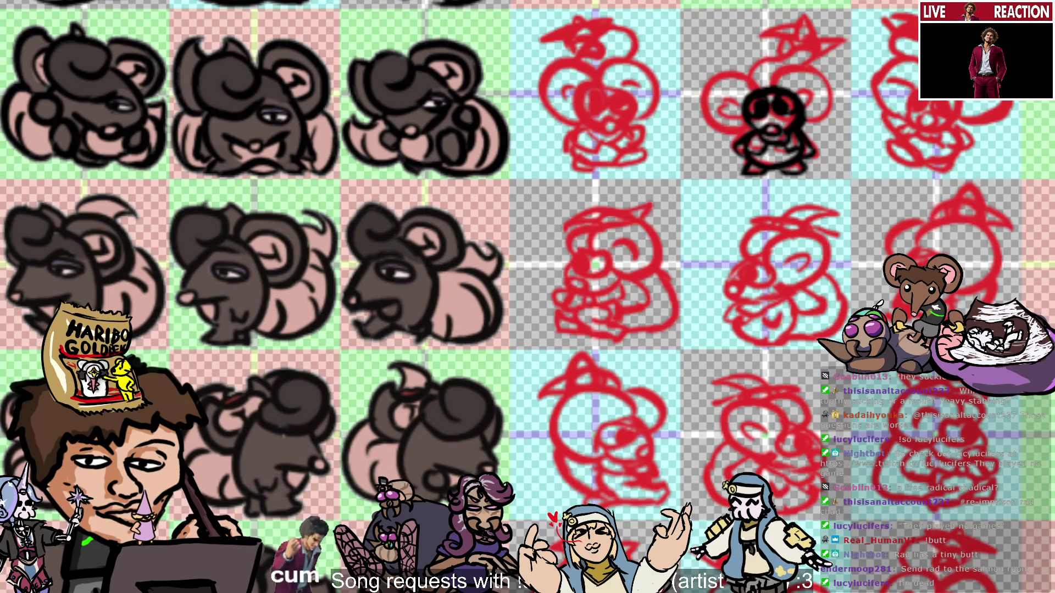
pyautogui.moveTo(731, 98); pyautogui.dragTo(511, 192)
# Trace the centre mouse's left ear outline in black, redoing its upper arc.
pyautogui.scroll(1, 512, 192)
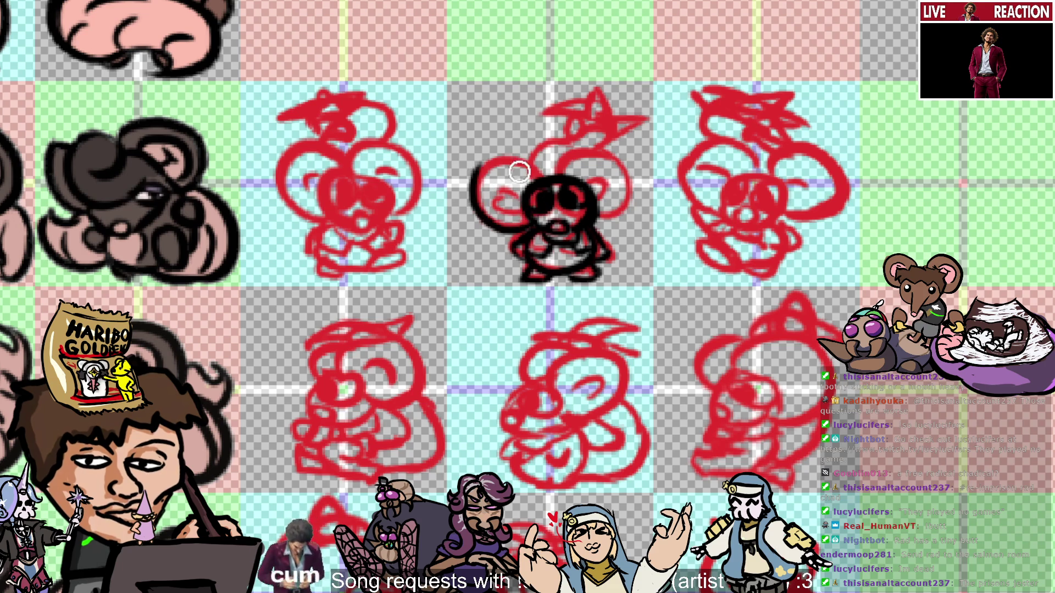
pyautogui.moveTo(492, 226); pyautogui.dragTo(510, 151)
pyautogui.moveTo(487, 212); pyautogui.dragTo(508, 157)
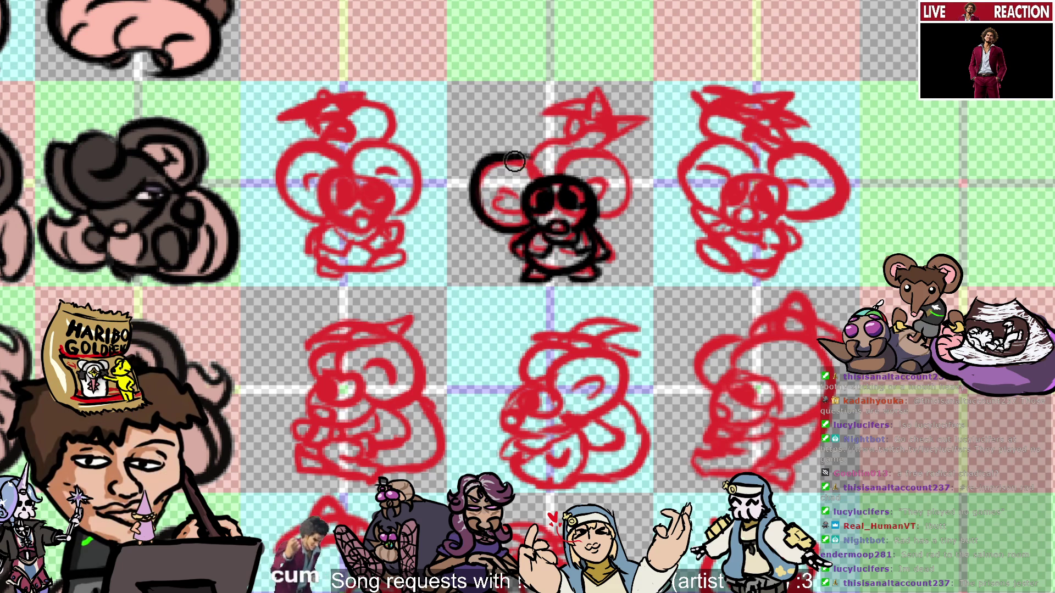
pyautogui.moveTo(473, 181)
pyautogui.mouseDown()
pyautogui.moveTo(528, 157)
pyautogui.moveTo(541, 177)
pyautogui.mouseUp()
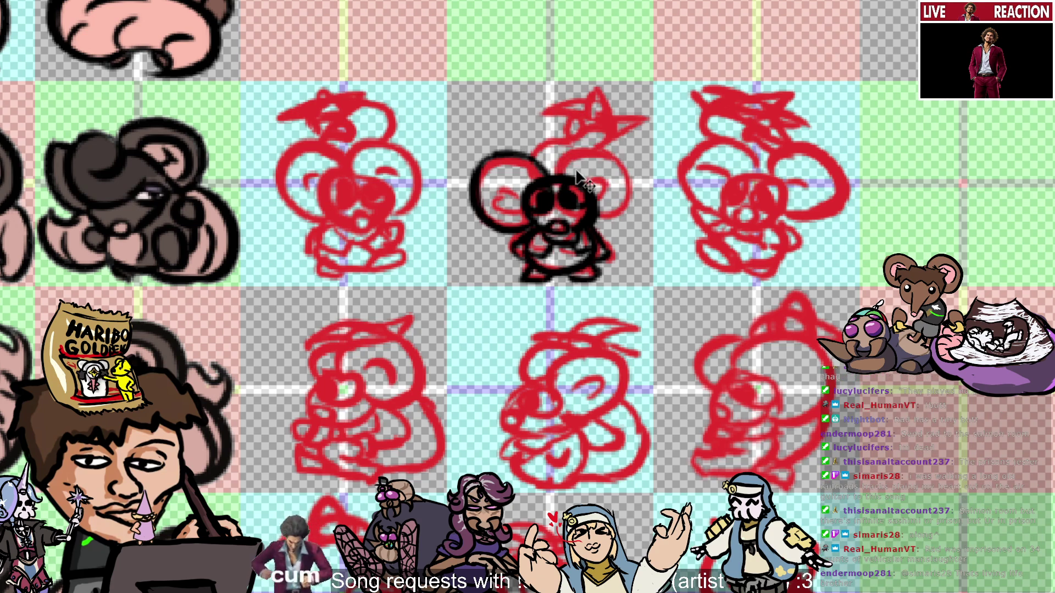
# Draw a curved black antenna above the centre mouse's head.
pyautogui.moveTo(561, 177); pyautogui.dragTo(604, 146)
pyautogui.hotkey('ctrl', 'z')
pyautogui.moveTo(566, 177); pyautogui.dragTo(604, 147)
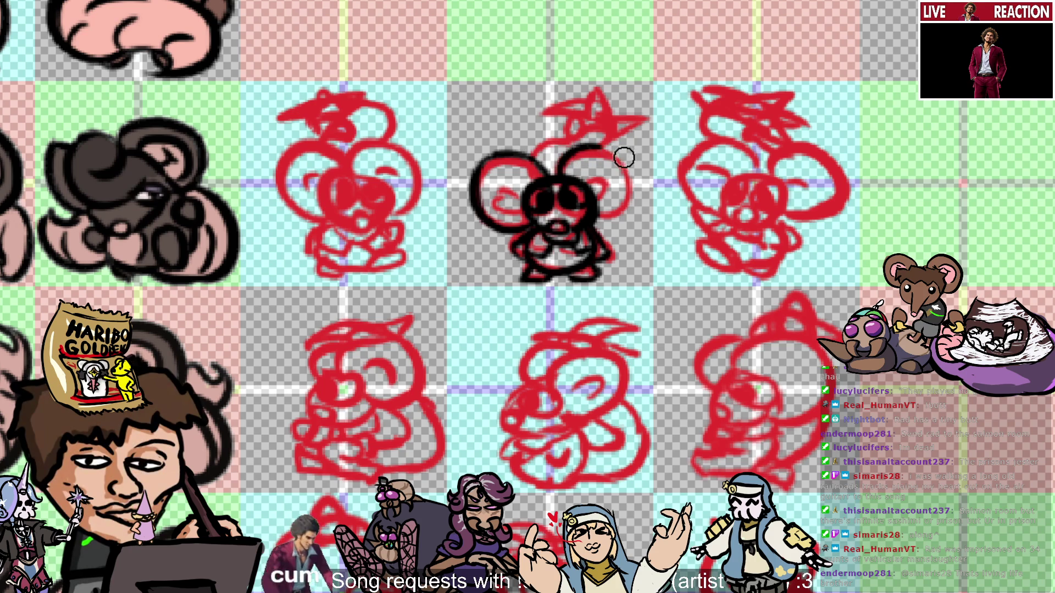
# Ink a thick black outline down the right ear, discarding a trial inner-ear curl.
pyautogui.moveTo(626, 181); pyautogui.dragTo(608, 214)
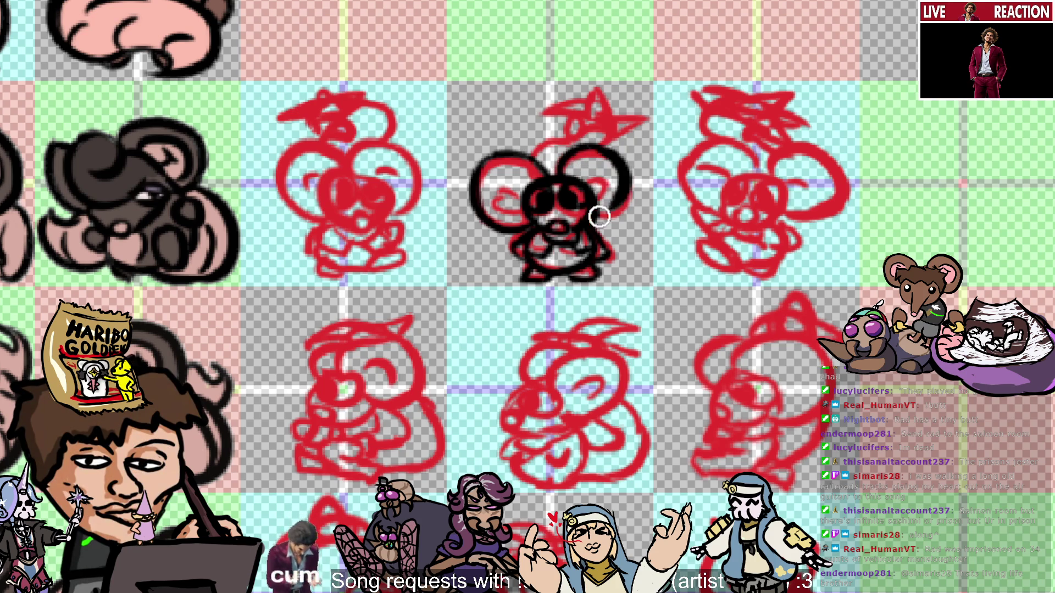
pyautogui.moveTo(591, 150); pyautogui.dragTo(635, 217)
pyautogui.hotkey('ctrl', 'z')
pyautogui.moveTo(591, 149); pyautogui.dragTo(634, 220)
pyautogui.hotkey('ctrl', 'z')
pyautogui.moveTo(626, 171); pyautogui.dragTo(592, 202)
pyautogui.hotkey('ctrl', 'z')
pyautogui.moveTo(588, 149); pyautogui.dragTo(604, 220)
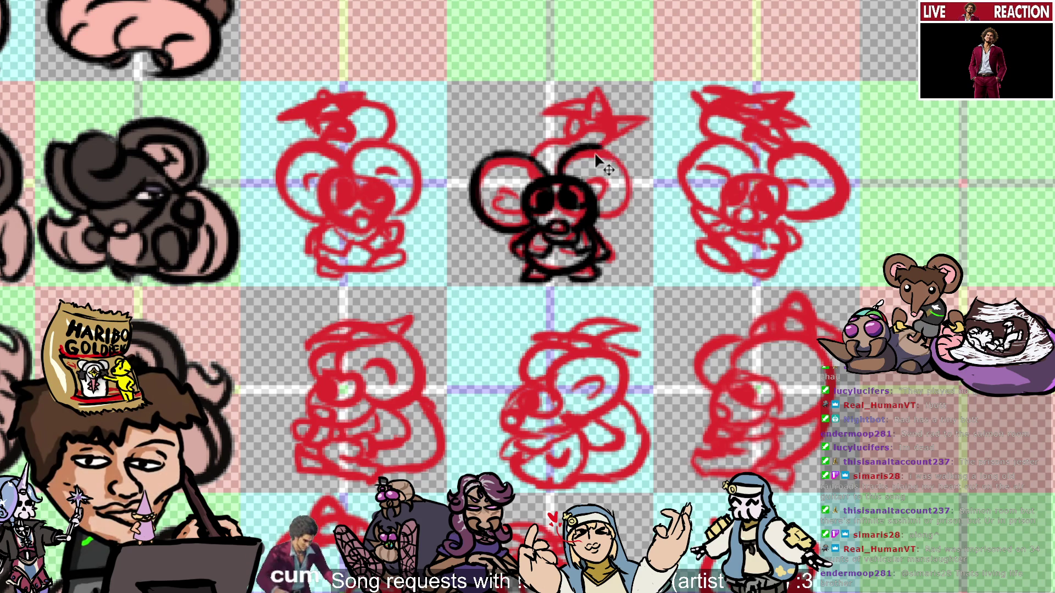
pyautogui.moveTo(601, 148); pyautogui.dragTo(588, 207)
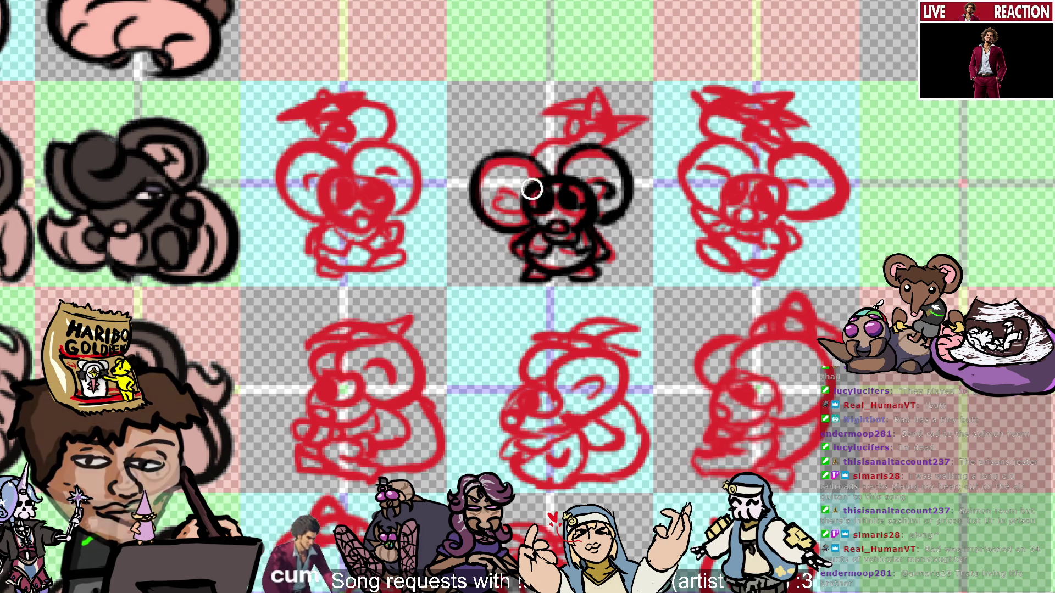
pyautogui.moveTo(501, 204); pyautogui.dragTo(508, 215)
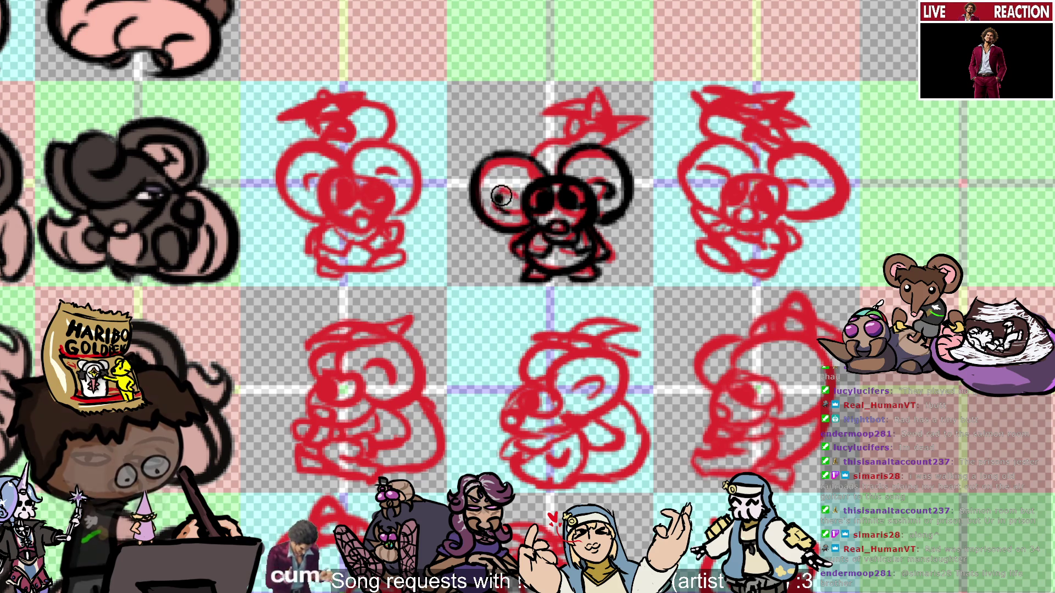
pyautogui.hotkey('ctrl', 'z')
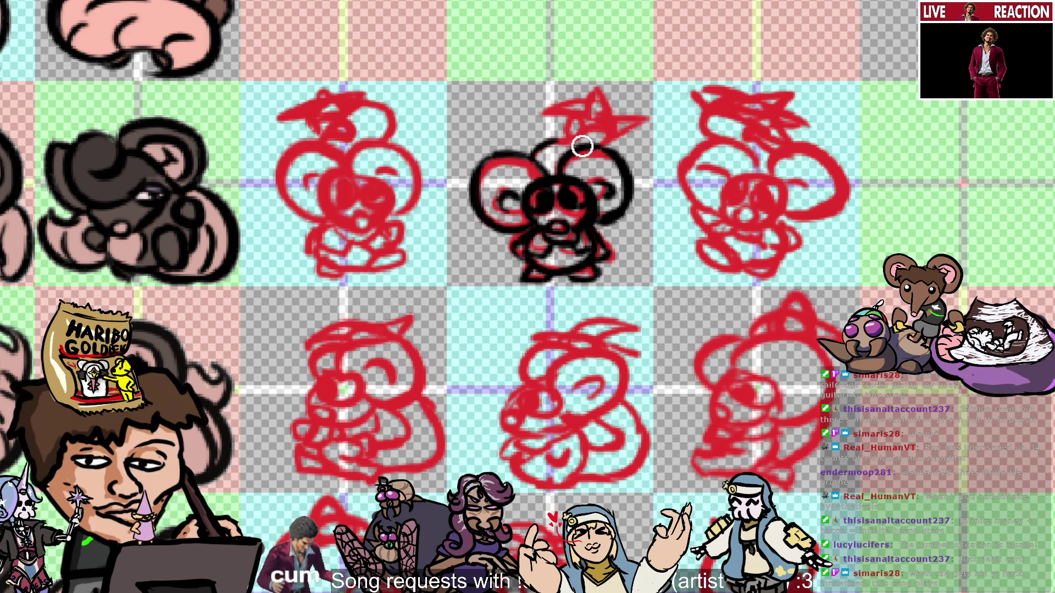
# Ink the antenna stem and spiky star tip above the centre mouse's head.
pyautogui.moveTo(592, 126)
pyautogui.mouseDown()
pyautogui.moveTo(527, 151)
pyautogui.moveTo(577, 146)
pyautogui.moveTo(564, 129)
pyautogui.moveTo(589, 114)
pyautogui.mouseUp()
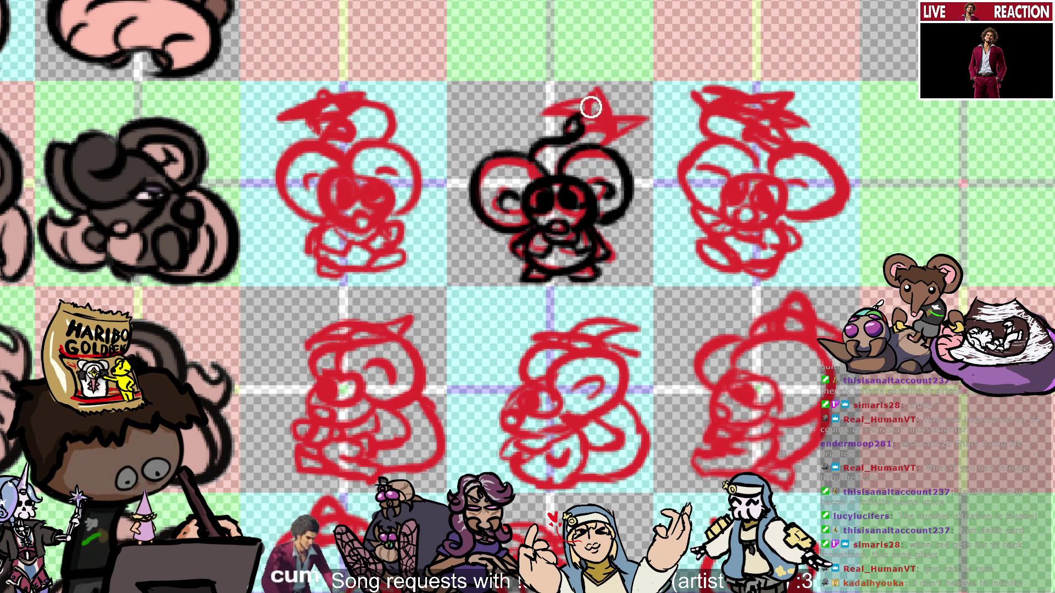
pyautogui.moveTo(576, 127)
pyautogui.mouseDown()
pyautogui.moveTo(592, 97)
pyautogui.moveTo(610, 107)
pyautogui.mouseUp()
pyautogui.hotkey('ctrl', 'z')
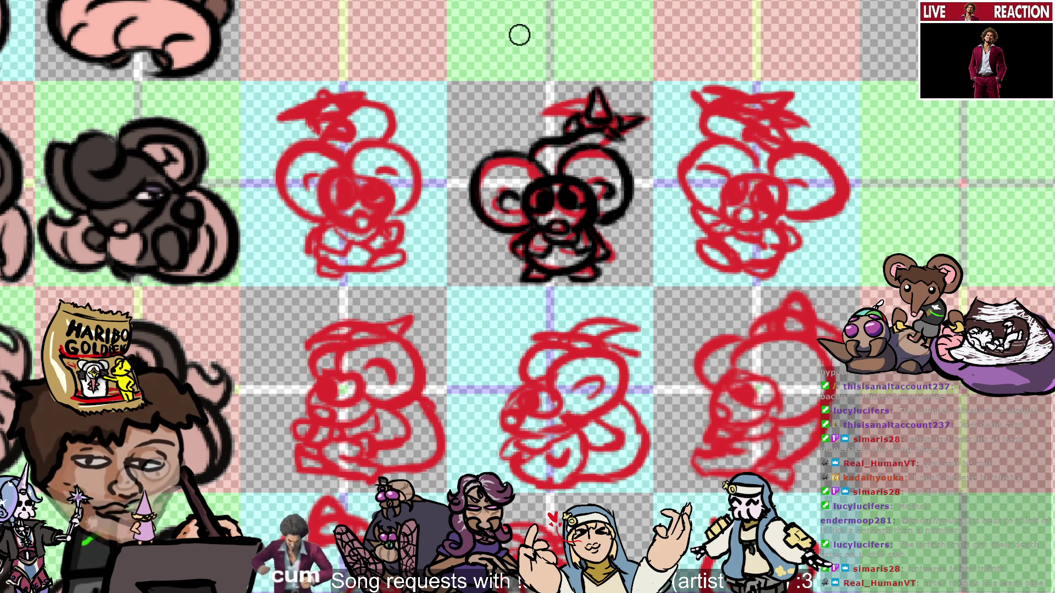
pyautogui.moveTo(536, 107); pyautogui.dragTo(571, 118)
pyautogui.moveTo(543, 121); pyautogui.dragTo(627, 125)
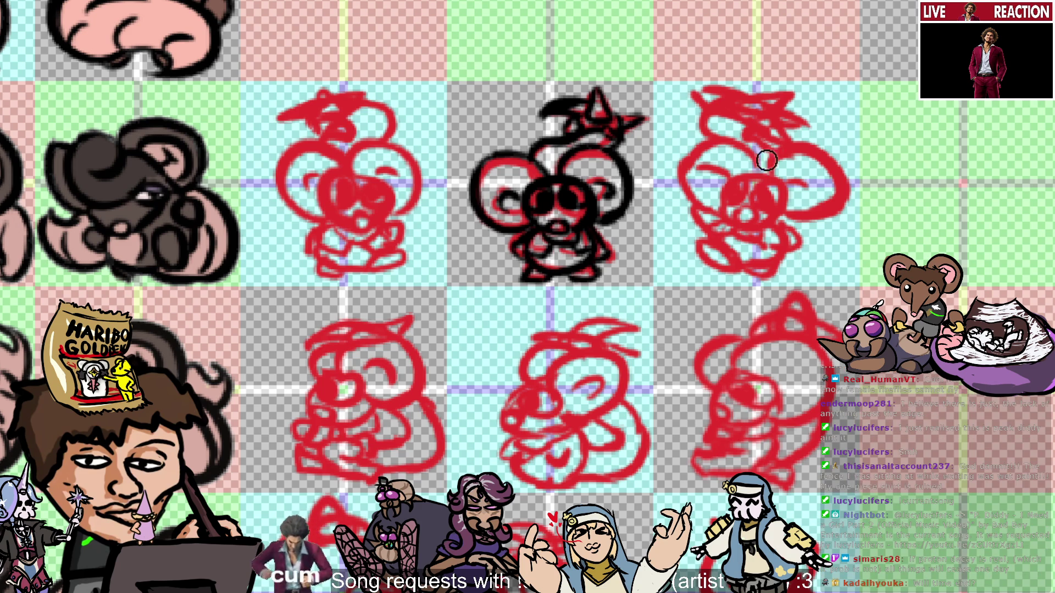
# Trace a black curve closing around the top-right sketch's eye, keeping the final stroke.
pyautogui.moveTo(739, 183); pyautogui.dragTo(738, 225)
pyautogui.hotkey('ctrl', 'z')
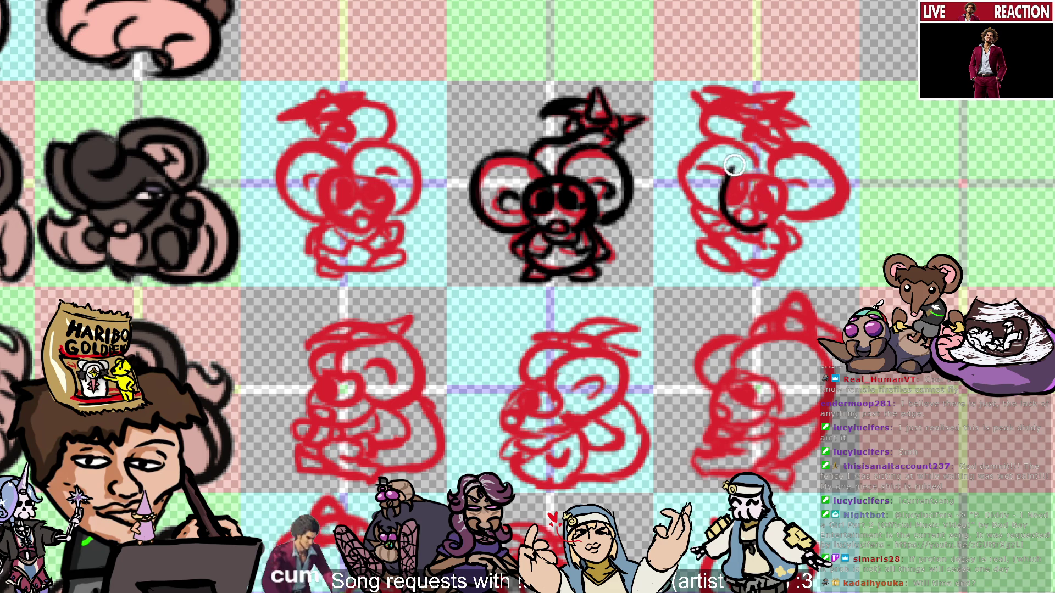
pyautogui.moveTo(747, 237); pyautogui.dragTo(769, 176)
pyautogui.hotkey('ctrl', 'z')
pyautogui.moveTo(752, 224); pyautogui.dragTo(714, 209)
pyautogui.hotkey('ctrl', 'z')
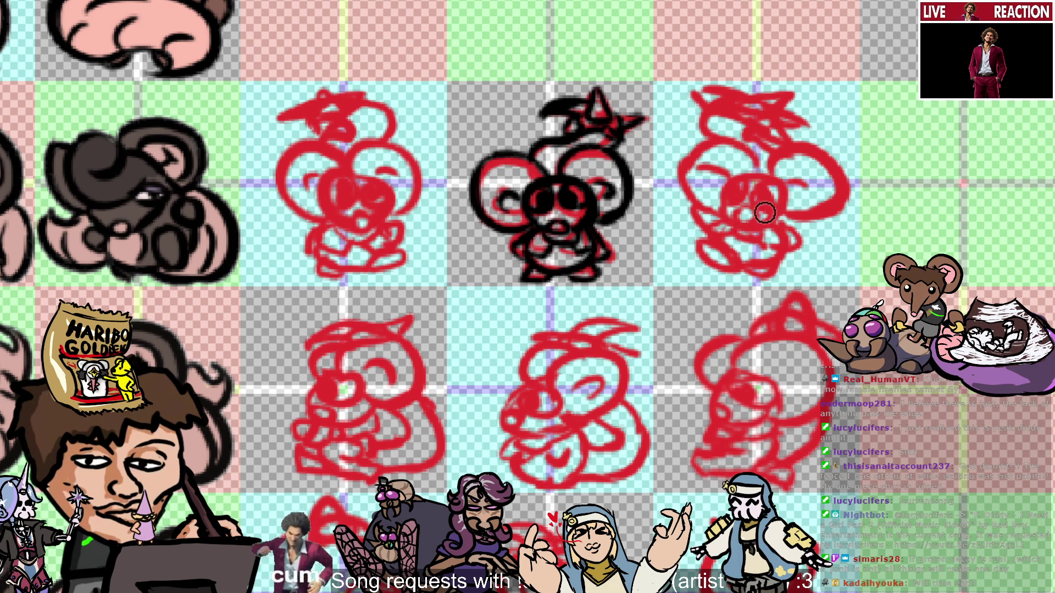
pyautogui.hotkey('ctrl', 'shift', 'z')
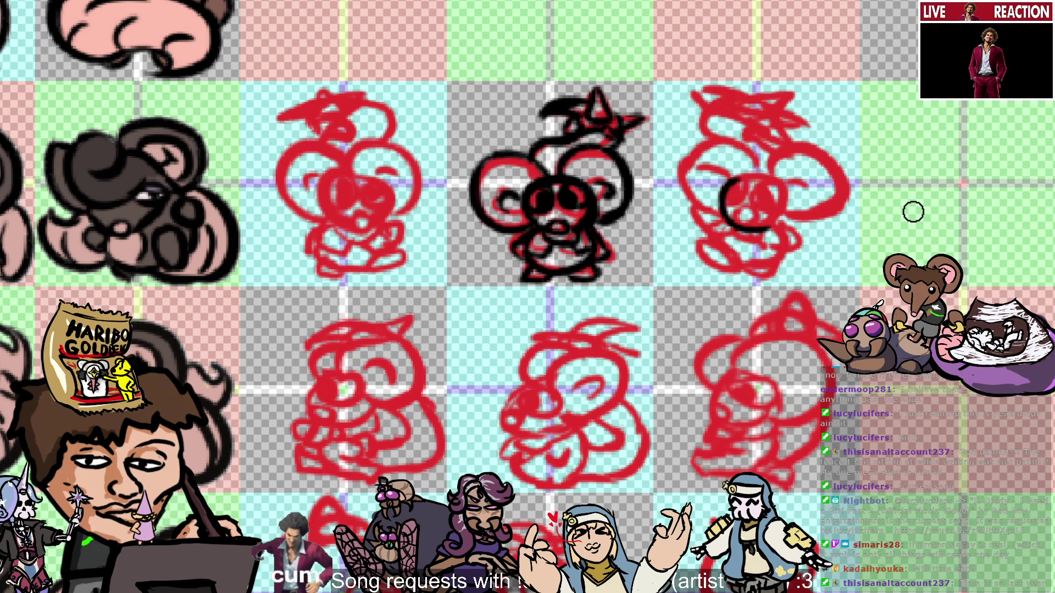
# Toggle between the Move (V) and Brush (B) tools twice to adjust the canvas.
pyautogui.press('v')
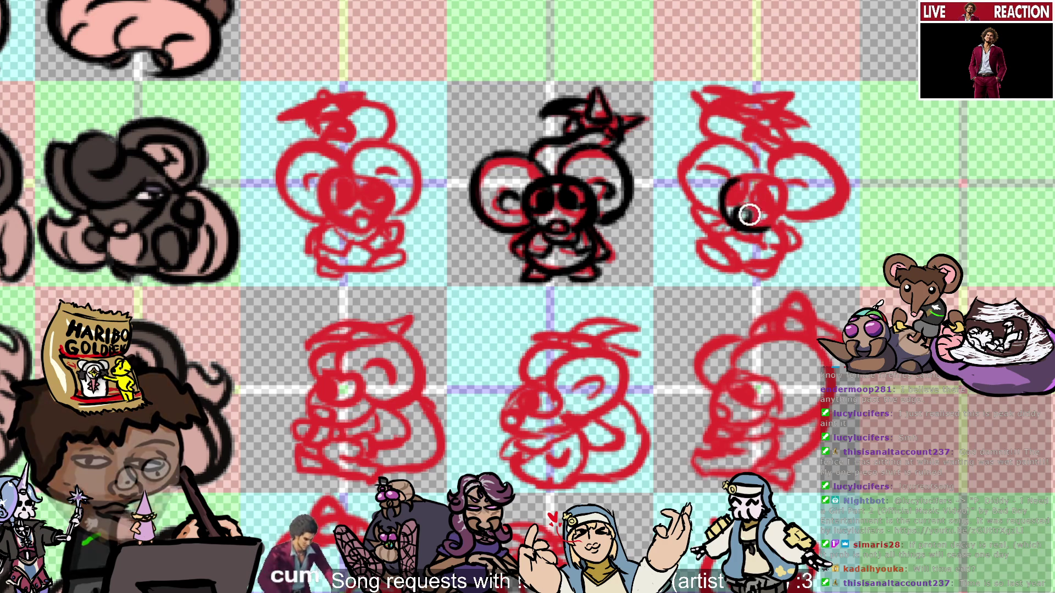
pyautogui.press('b')
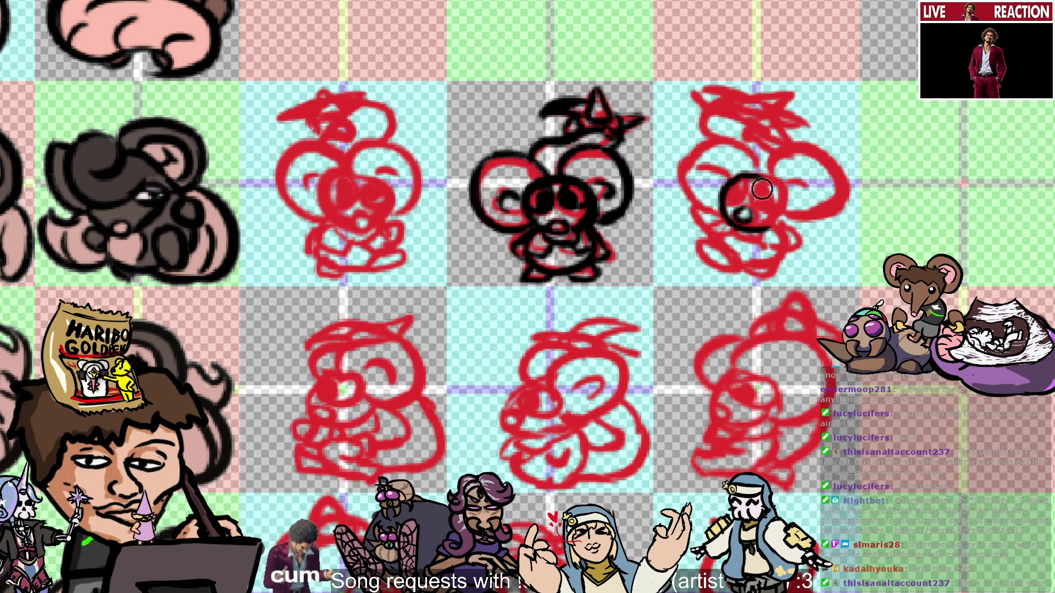
pyautogui.press('v')
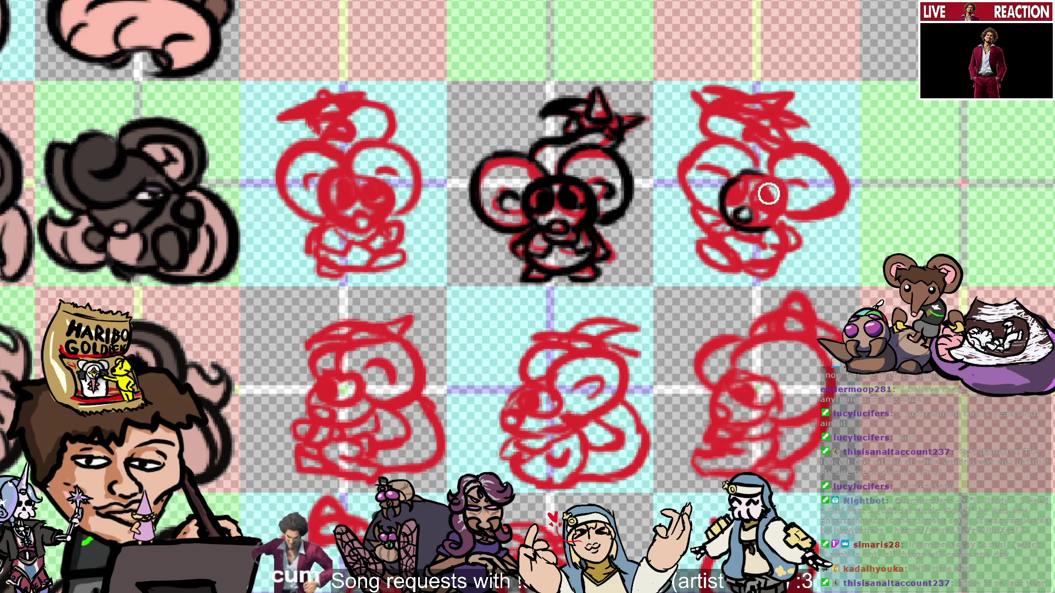
pyautogui.press('b')
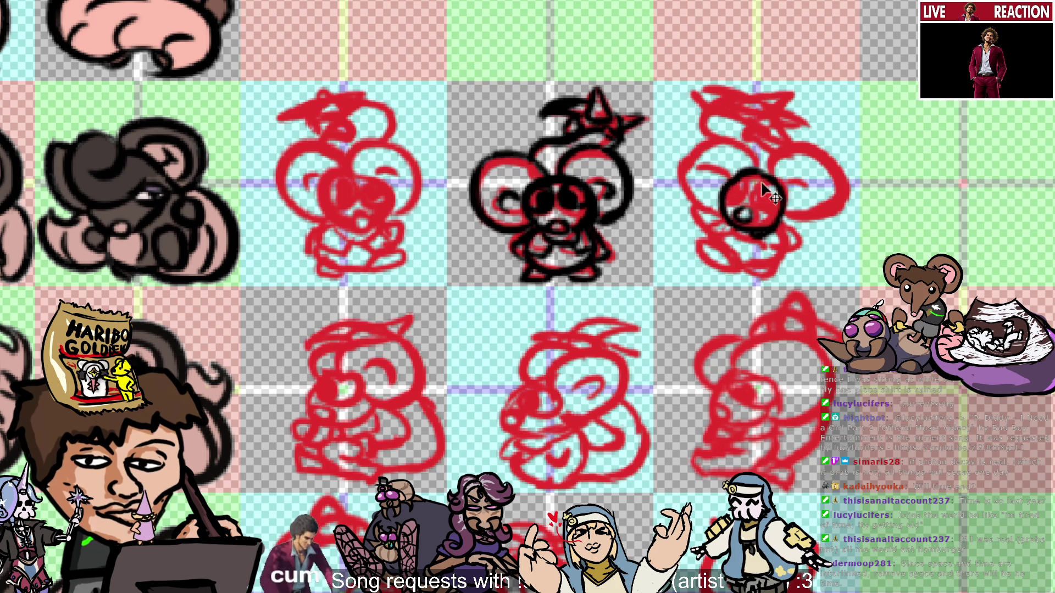
# Redraw the top-right sketch's eye ring bolder and paint a black pupil inside.
pyautogui.moveTo(759, 179)
pyautogui.mouseDown()
pyautogui.moveTo(742, 202)
pyautogui.moveTo(764, 203)
pyautogui.moveTo(775, 187)
pyautogui.mouseUp()
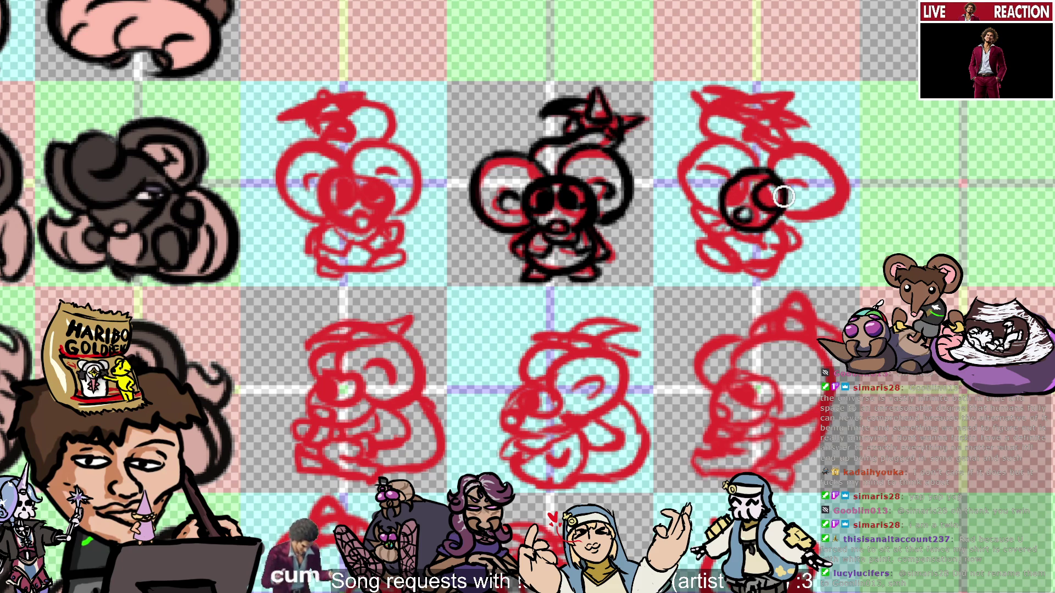
pyautogui.moveTo(761, 208); pyautogui.dragTo(764, 193)
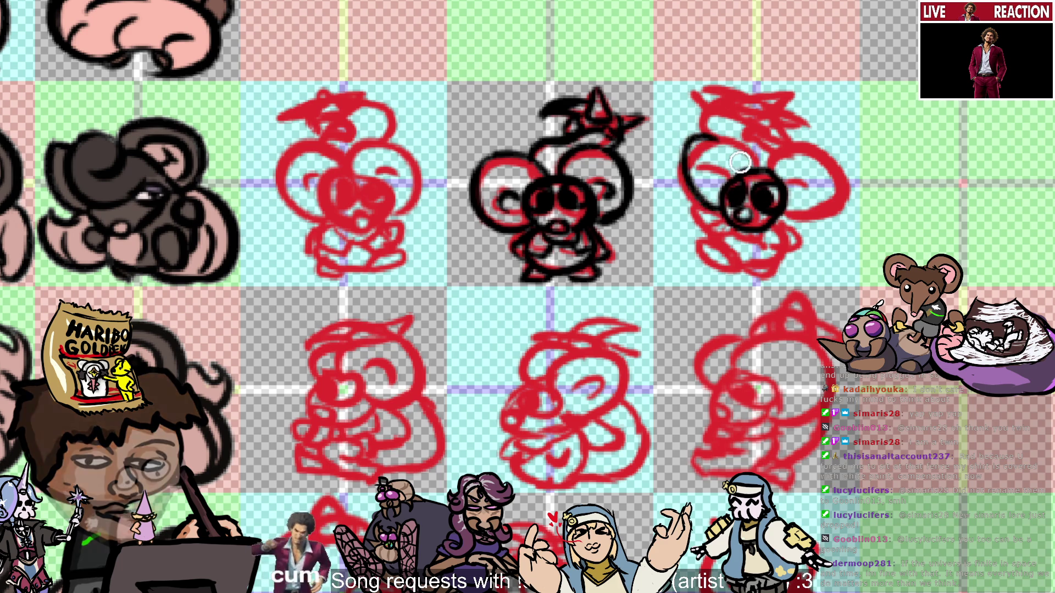
# Ink the left side of the face, head top and a curve above the right eye.
pyautogui.moveTo(718, 209); pyautogui.dragTo(711, 143)
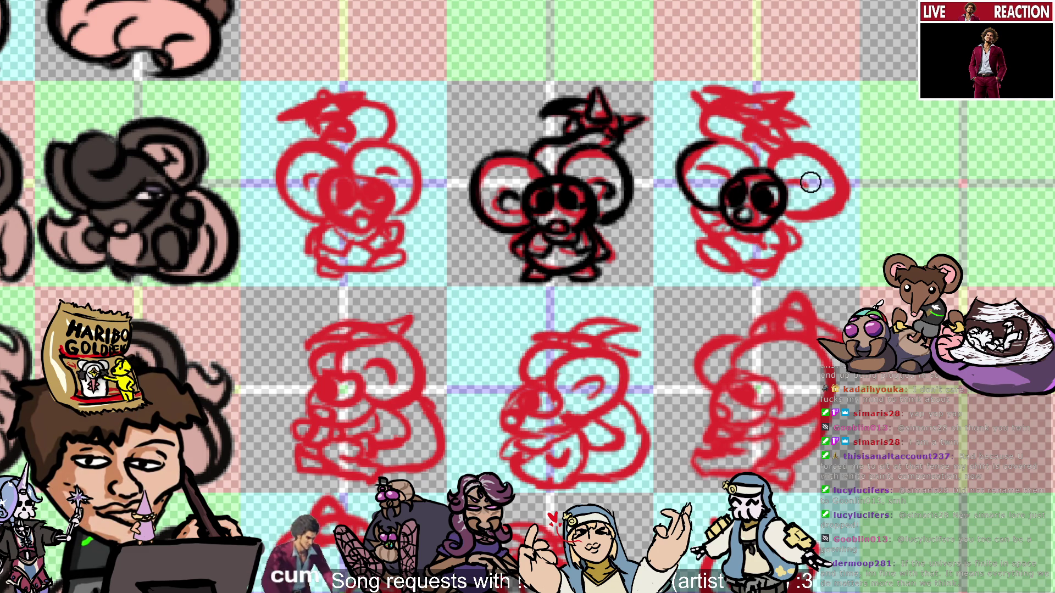
pyautogui.moveTo(708, 134); pyautogui.dragTo(746, 166)
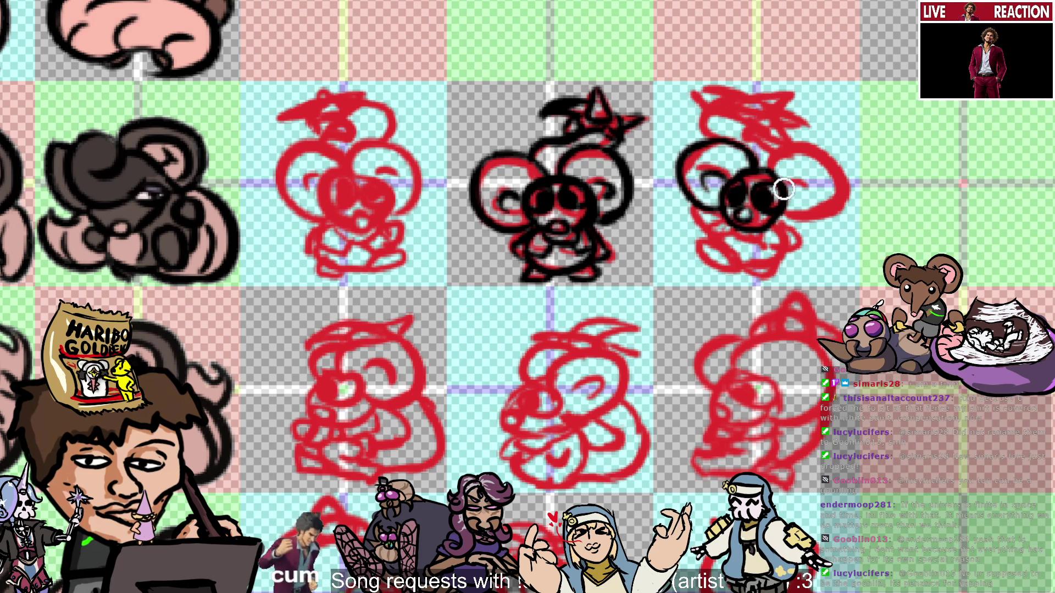
pyautogui.moveTo(762, 182); pyautogui.dragTo(806, 147)
# Redraw the right ear's black arc repeatedly until it curves cleanly right and down.
pyautogui.hotkey('ctrl', 'z')
pyautogui.moveTo(758, 176); pyautogui.dragTo(811, 140)
pyautogui.hotkey('ctrl', 'z')
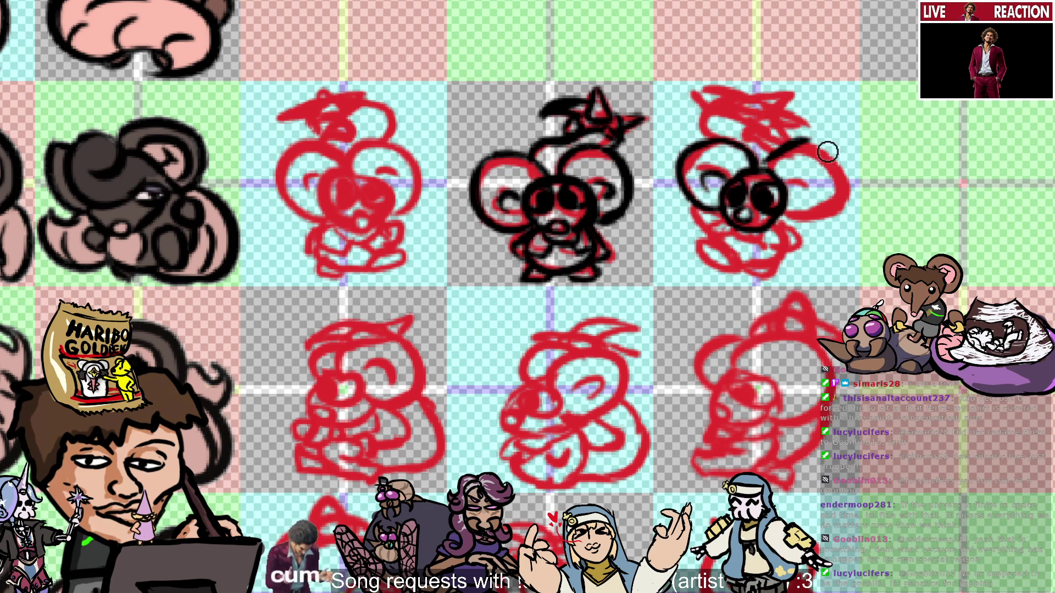
pyautogui.hotkey('ctrl', 'z')
pyautogui.moveTo(769, 167); pyautogui.dragTo(824, 146)
pyautogui.hotkey('ctrl', 'z')
pyautogui.hotkey('ctrl', 'z')
pyautogui.moveTo(769, 167); pyautogui.dragTo(837, 197)
pyautogui.hotkey('ctrl', 'z')
pyautogui.moveTo(780, 142); pyautogui.dragTo(824, 206)
pyautogui.hotkey('ctrl', 'z')
pyautogui.moveTo(783, 140); pyautogui.dragTo(807, 208)
pyautogui.hotkey('ctrl', 'z')
pyautogui.moveTo(791, 138)
pyautogui.mouseDown()
pyautogui.moveTo(824, 214)
pyautogui.moveTo(835, 204)
pyautogui.mouseUp()
pyautogui.hotkey('ctrl', 'z')
pyautogui.hotkey('ctrl', 'z')
pyautogui.hotkey('ctrl', 'z')
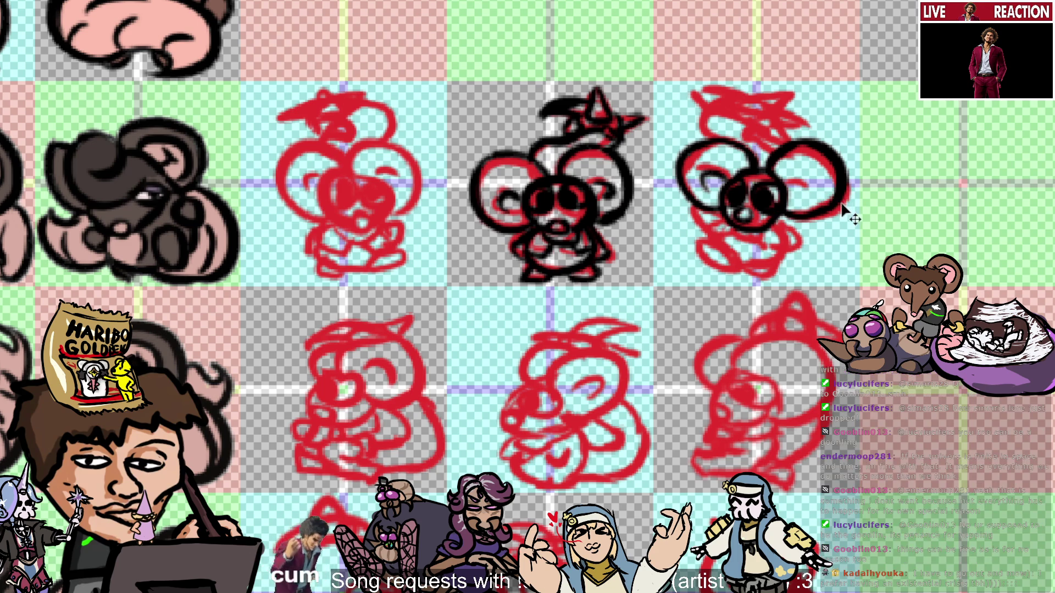
pyautogui.hotkey('ctrl', 'z')
pyautogui.hotkey('ctrl', 'y')
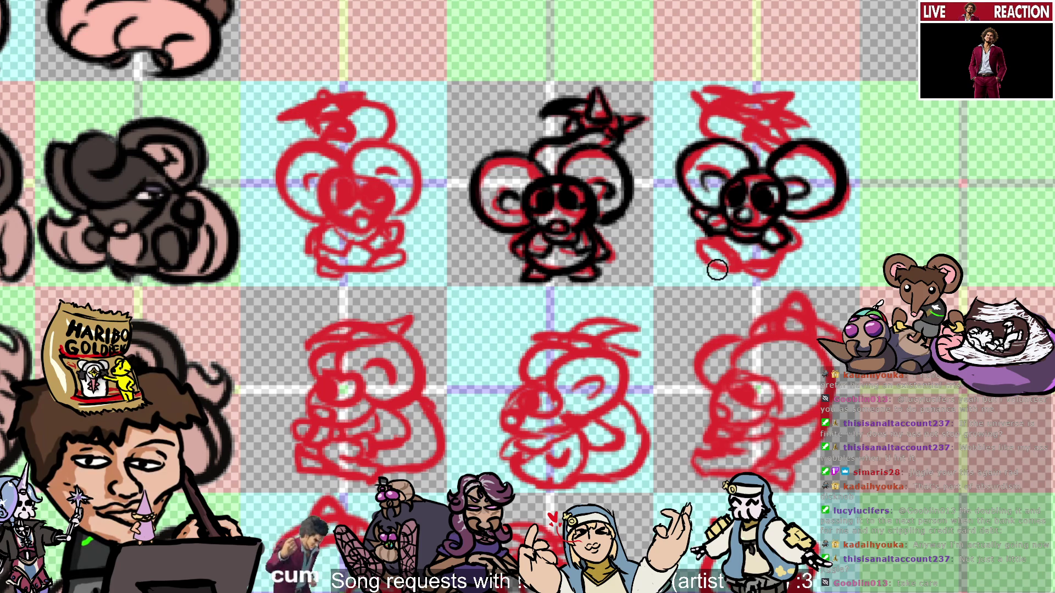
# Ink the lower-left body line and right foot outline of the top-right rat sketch.
pyautogui.moveTo(743, 256)
pyautogui.mouseDown()
pyautogui.moveTo(714, 261)
pyautogui.moveTo(707, 242)
pyautogui.mouseUp()
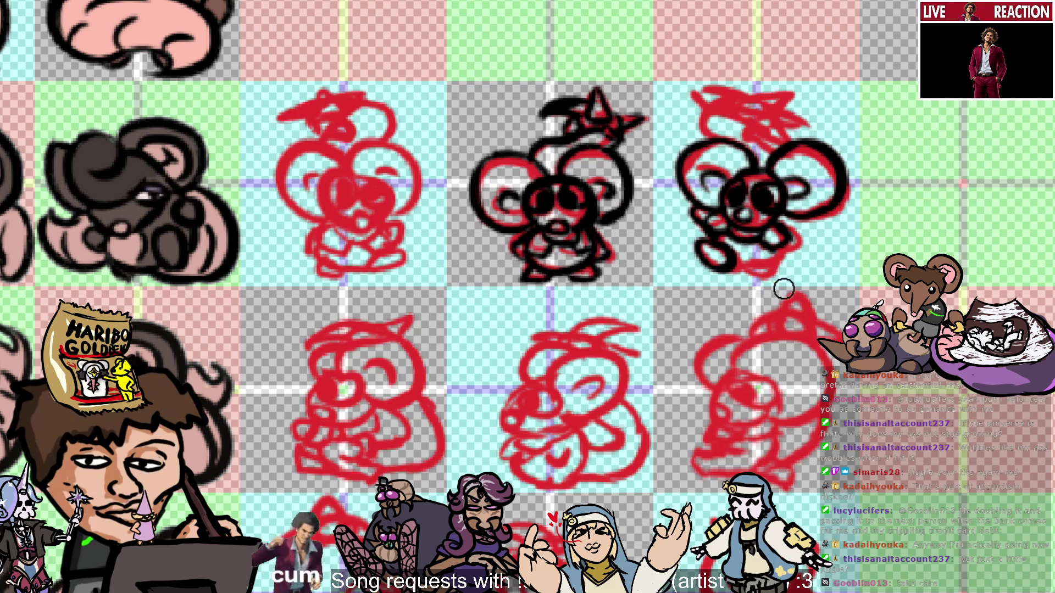
pyautogui.moveTo(729, 255); pyautogui.dragTo(754, 253)
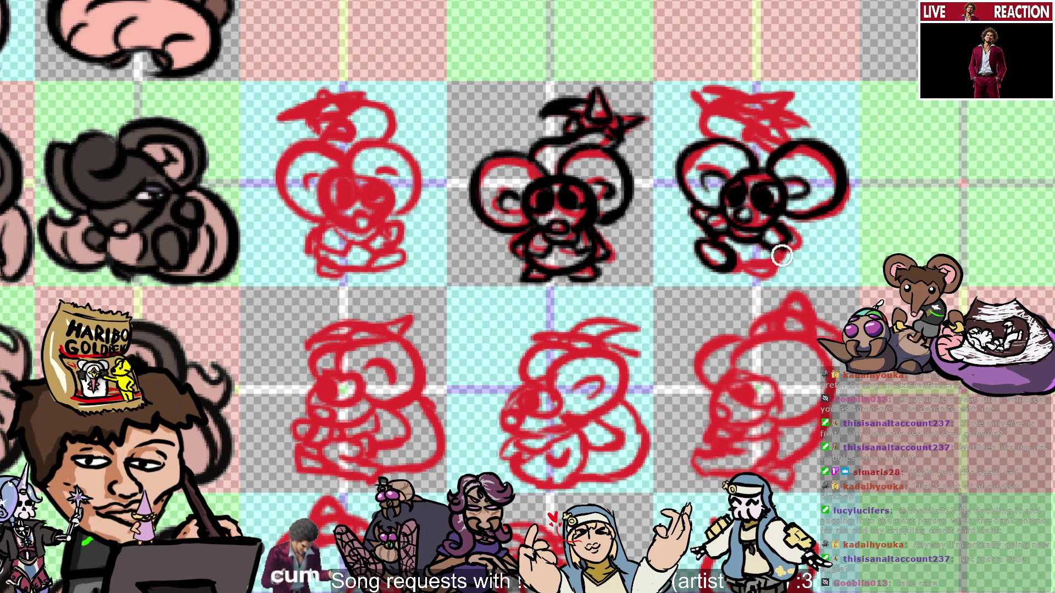
pyautogui.moveTo(783, 265); pyautogui.dragTo(751, 259)
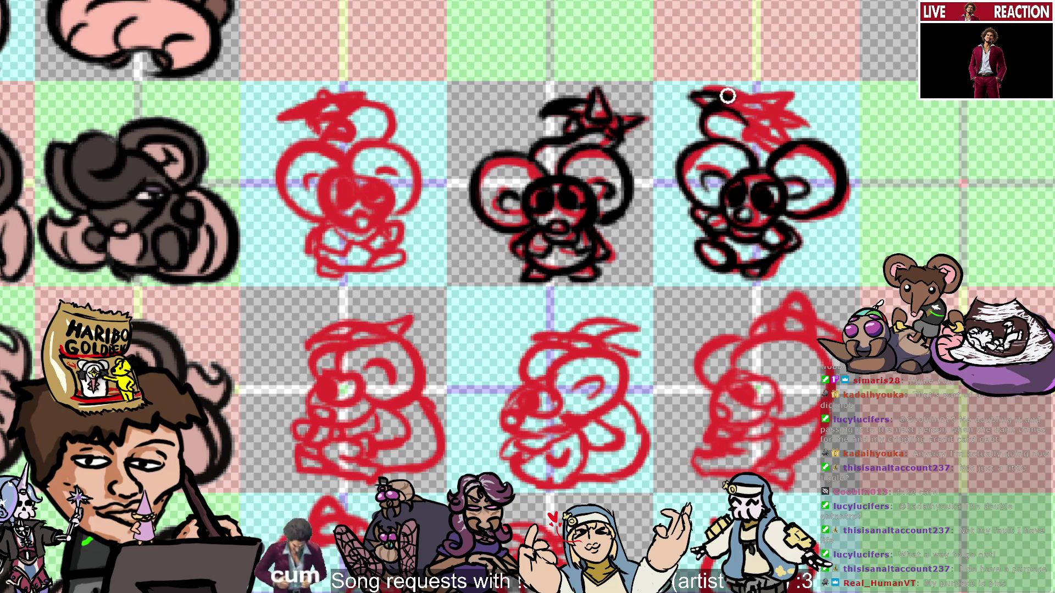
# Ink the curve across the right rat's head top and remove a stray diagonal stroke.
pyautogui.moveTo(693, 92); pyautogui.dragTo(735, 89)
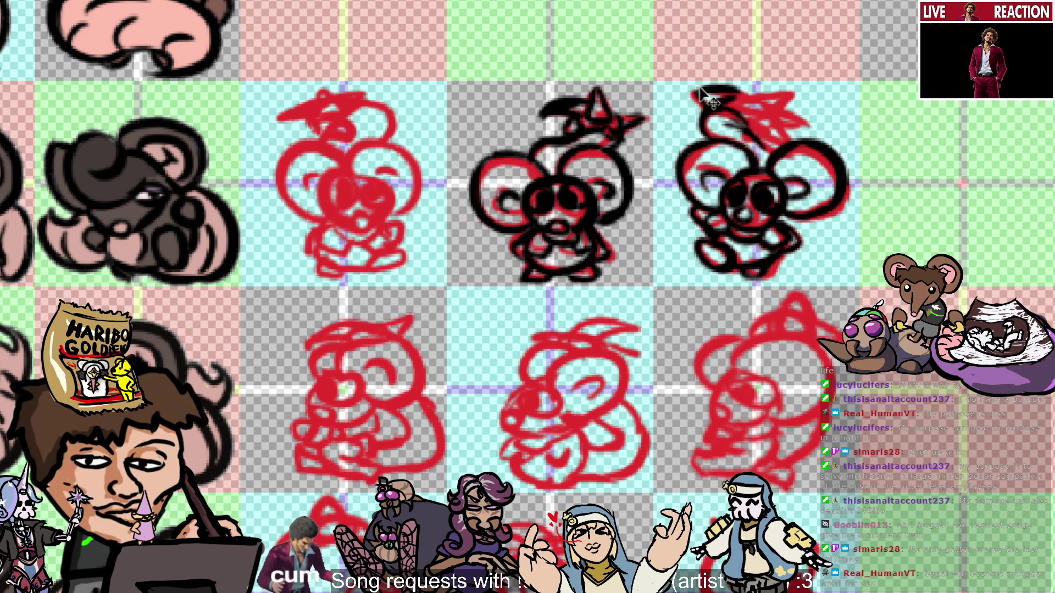
pyautogui.hotkey('ctrl', 'z')
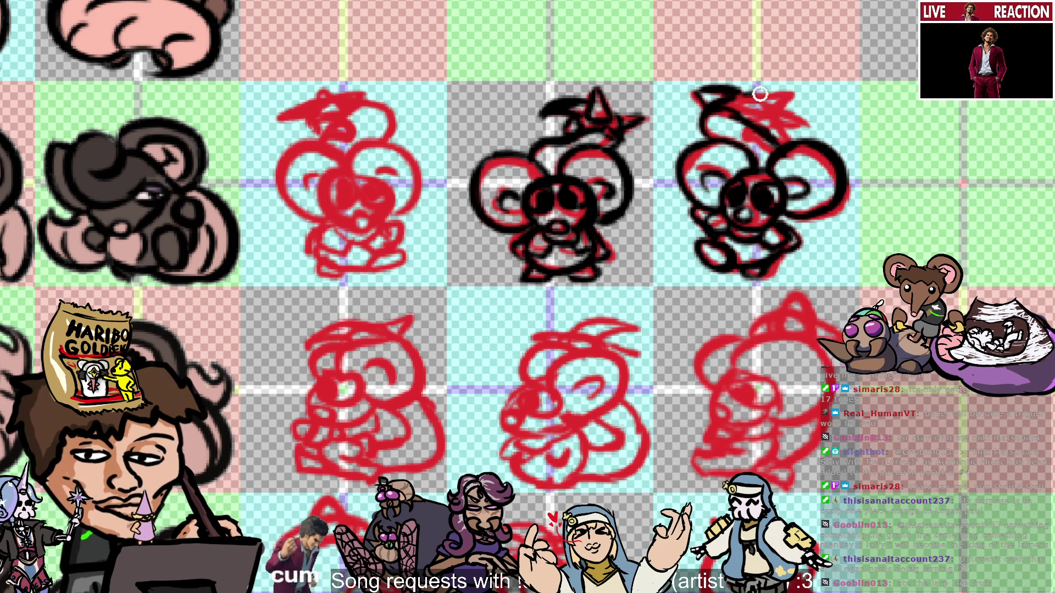
# Ink the star tuft on the right rat's head and start a face curve on the left sketch.
pyautogui.moveTo(766, 90)
pyautogui.mouseDown()
pyautogui.moveTo(802, 86)
pyautogui.moveTo(752, 120)
pyautogui.mouseUp()
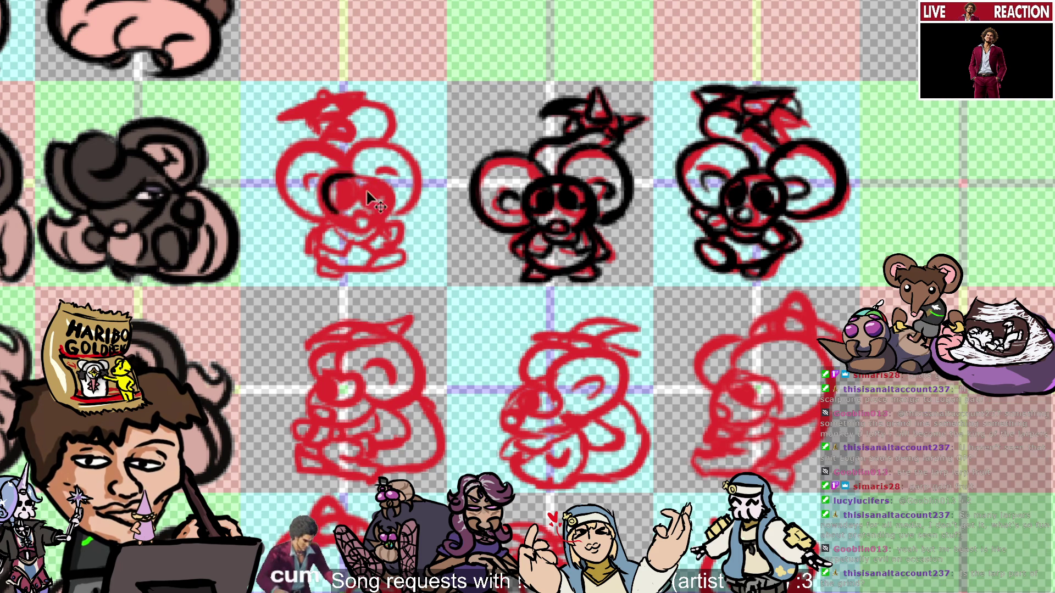
pyautogui.moveTo(349, 208); pyautogui.dragTo(364, 209)
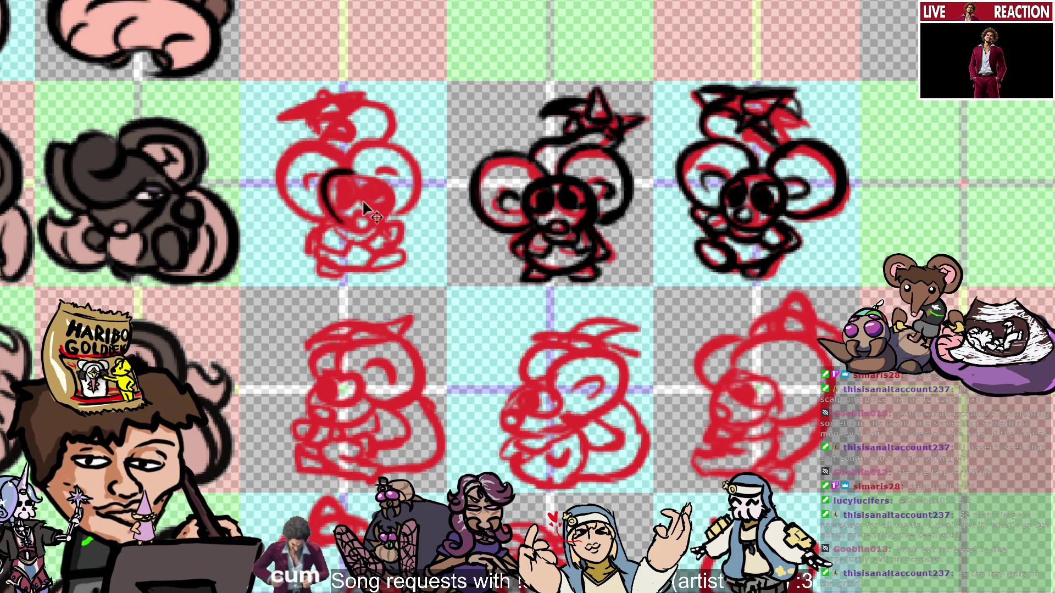
# Settle the position of the first mouse's inked face strokes, then ink a small ring on its face.
pyautogui.hotkey('ctrl', 'z')
pyautogui.hotkey('ctrl', 'y')
pyautogui.hotkey('ctrl', 'z')
pyautogui.hotkey('ctrl', 'y')
pyautogui.hotkey('ctrl', 'z')
pyautogui.hotkey('ctrl', 'y')
pyautogui.moveTo(330, 176); pyautogui.dragTo(382, 203)
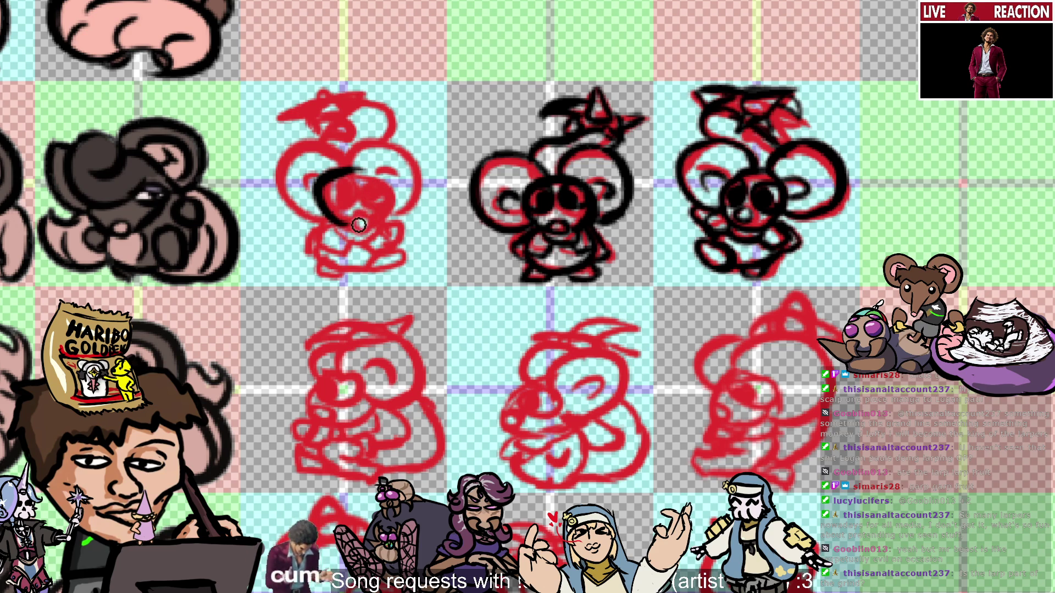
pyautogui.hotkey('ctrl', 'z')
pyautogui.moveTo(360, 224); pyautogui.dragTo(360, 194)
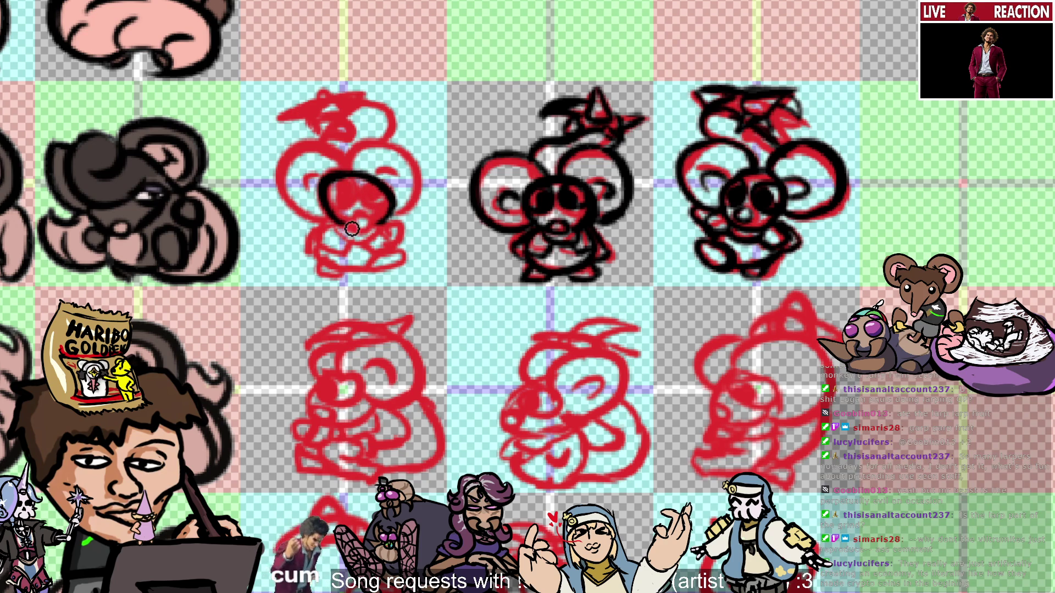
pyautogui.moveTo(370, 222); pyautogui.dragTo(363, 218)
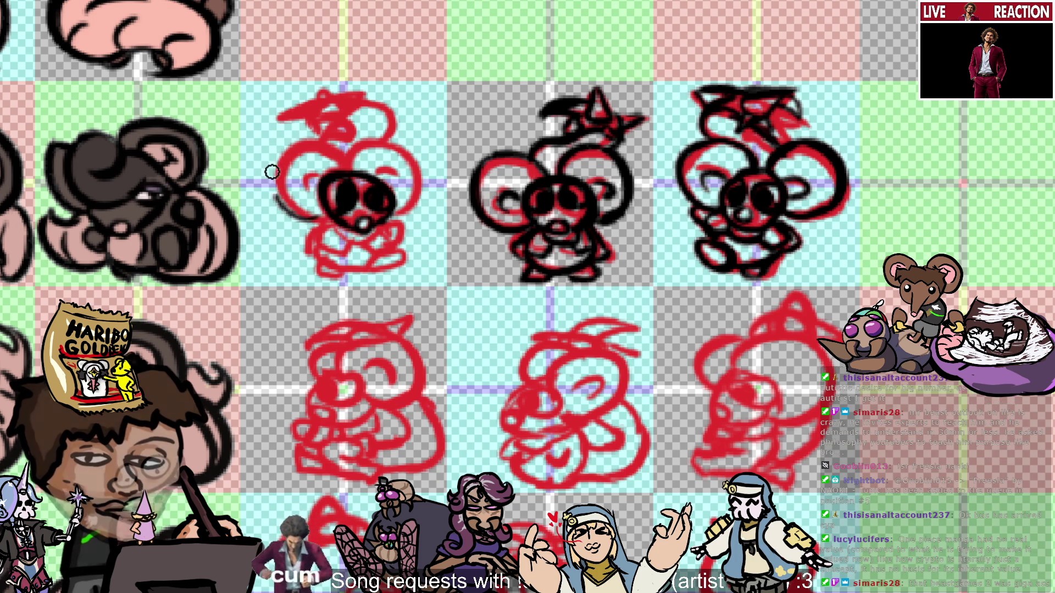
# Trace the first red sketch's left ear outline in black, redoing the stroke until satisfied.
pyautogui.moveTo(307, 160); pyautogui.dragTo(328, 151)
pyautogui.hotkey('ctrl', 'z')
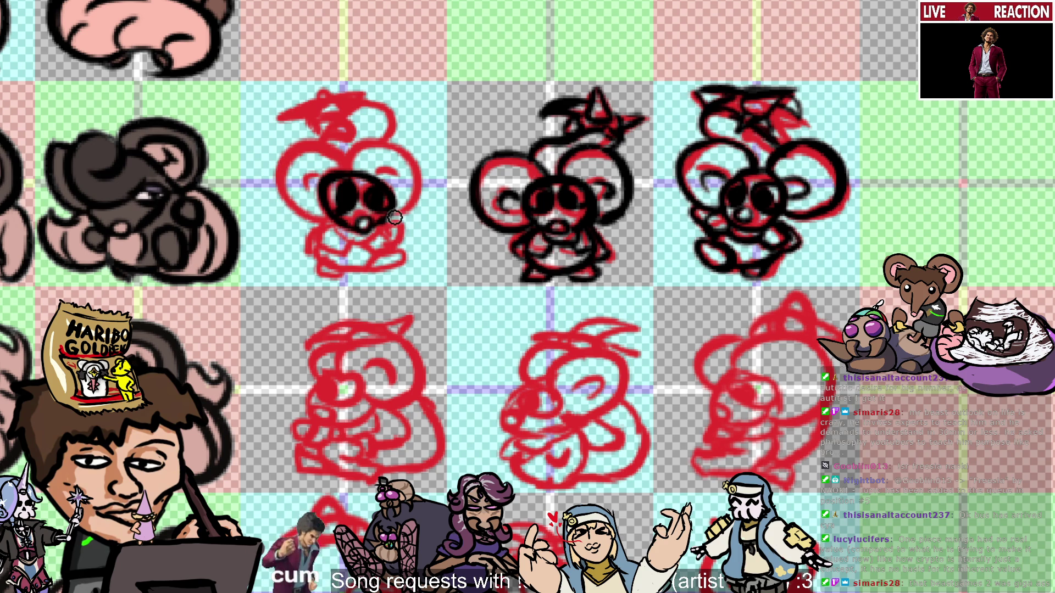
pyautogui.moveTo(338, 225)
pyautogui.mouseDown()
pyautogui.moveTo(278, 175)
pyautogui.moveTo(327, 223)
pyautogui.mouseUp()
pyautogui.hotkey('ctrl', 'z')
pyautogui.hotkey('ctrl', 'z')
pyautogui.moveTo(275, 157)
pyautogui.mouseDown()
pyautogui.moveTo(327, 223)
pyautogui.moveTo(335, 143)
pyautogui.mouseUp()
pyautogui.hotkey('ctrl', 'z')
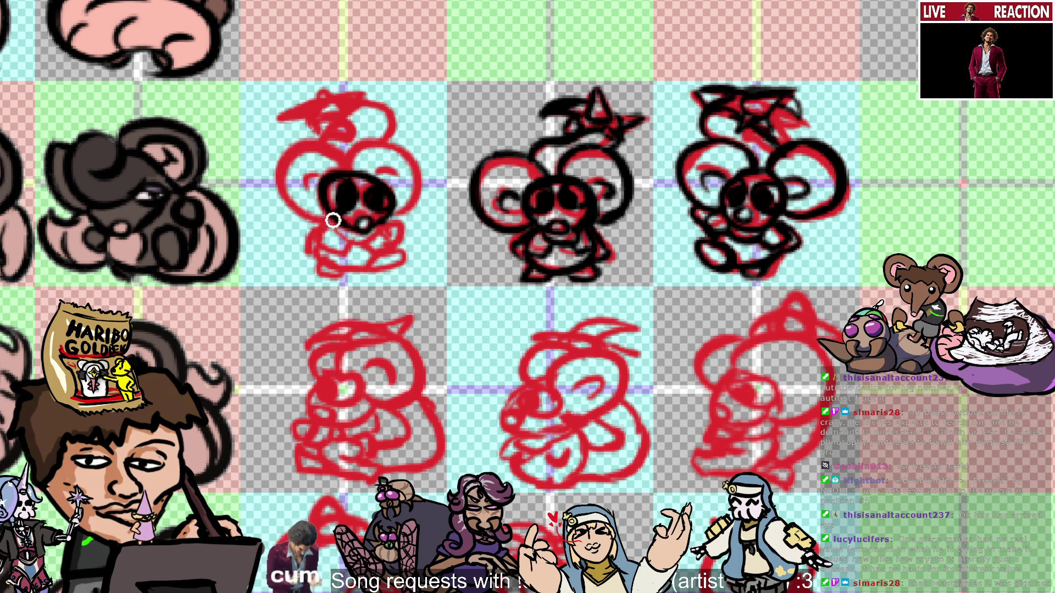
pyautogui.hotkey('ctrl', 'z')
pyautogui.moveTo(316, 225)
pyautogui.mouseDown()
pyautogui.moveTo(341, 158)
pyautogui.moveTo(311, 149)
pyautogui.moveTo(352, 165)
pyautogui.mouseUp()
pyautogui.hotkey('ctrl', 'z')
pyautogui.hotkey('ctrl', 'z')
pyautogui.hotkey('ctrl', 'z')
pyautogui.hotkey('ctrl', 'z')
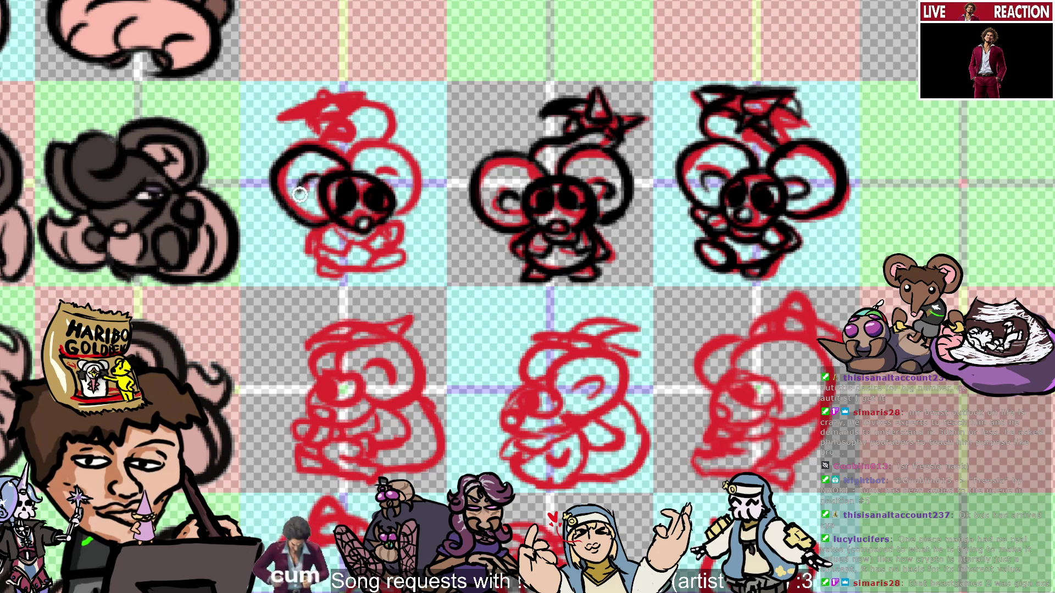
# Ink the first mouse's left cheek and the top of its head between the ears.
pyautogui.moveTo(329, 189); pyautogui.dragTo(360, 195)
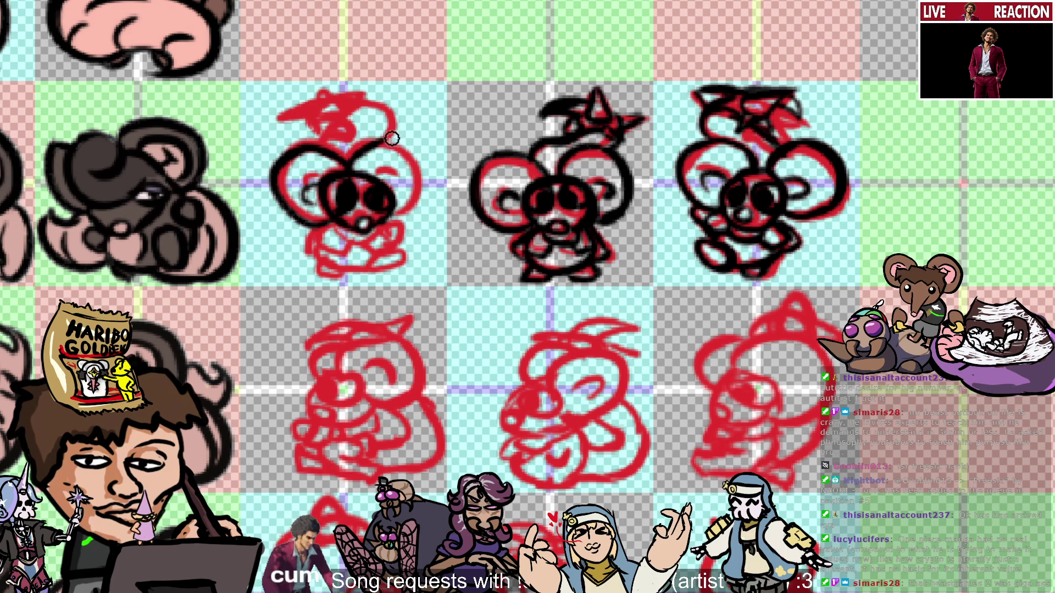
pyautogui.moveTo(346, 162); pyautogui.dragTo(393, 160)
pyautogui.hotkey('ctrl', 'z')
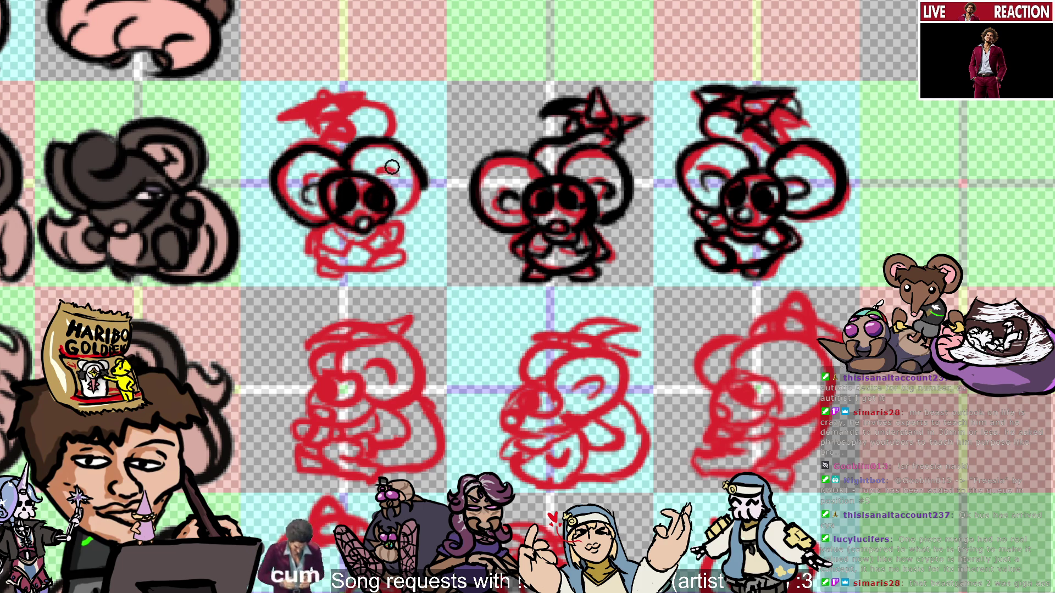
# Ink the right ear's top-right arc, then the bottom edge and lower-right curve of the first mouse.
pyautogui.moveTo(364, 144)
pyautogui.mouseDown()
pyautogui.moveTo(434, 204)
pyautogui.moveTo(428, 216)
pyautogui.mouseUp()
pyautogui.hotkey('ctrl', 'z')
pyautogui.hotkey('ctrl', 'z')
pyautogui.moveTo(358, 144); pyautogui.dragTo(410, 164)
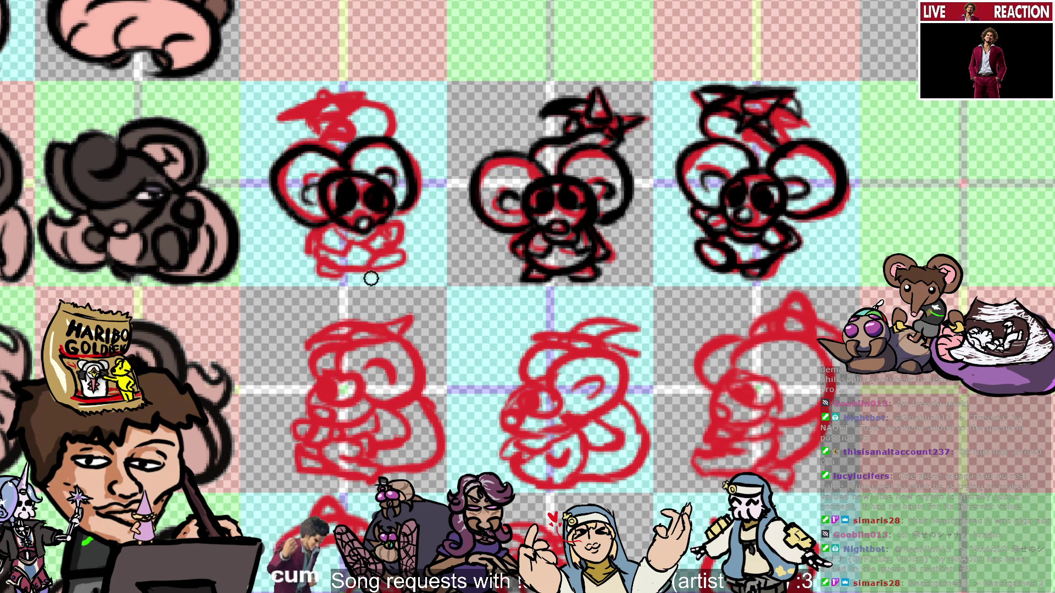
pyautogui.moveTo(316, 258); pyautogui.dragTo(360, 272)
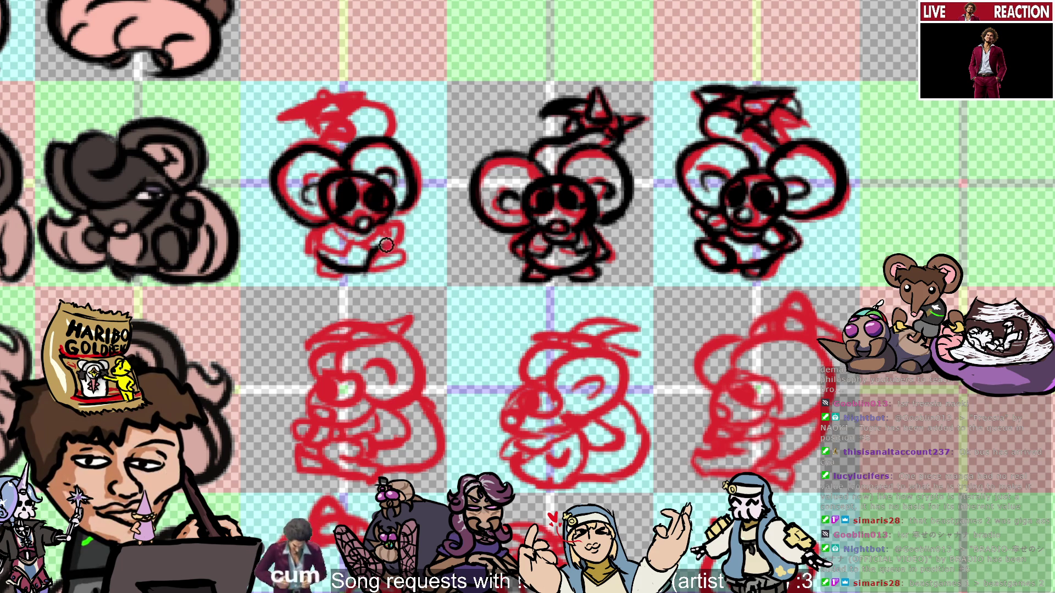
pyautogui.moveTo(394, 252)
pyautogui.mouseDown()
pyautogui.moveTo(352, 273)
pyautogui.moveTo(365, 270)
pyautogui.moveTo(324, 221)
pyautogui.mouseUp()
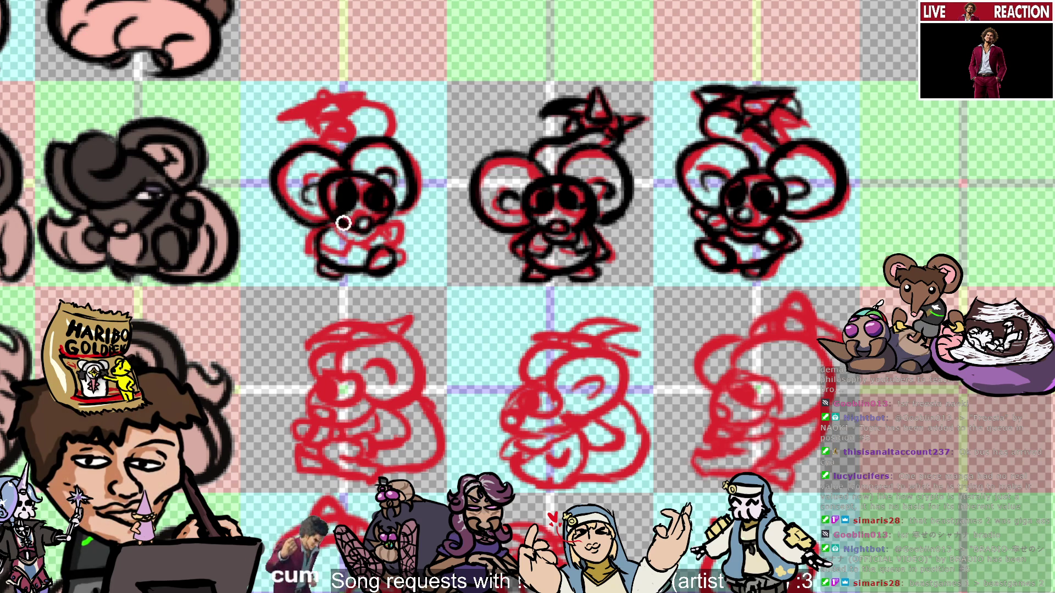
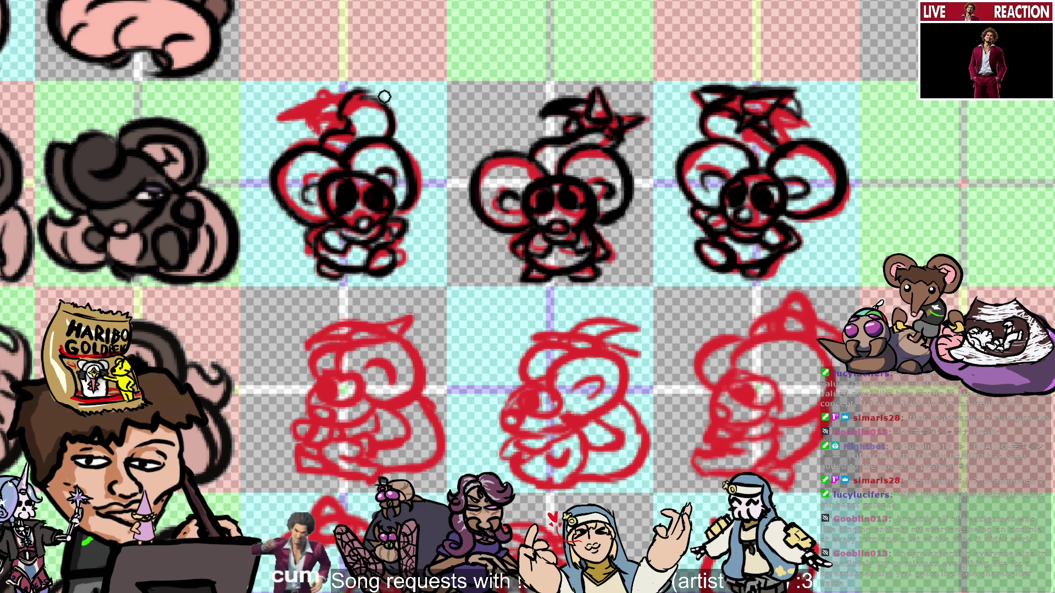
# Draw a short stroke on the top tuft of the first mouse sketch.
pyautogui.moveTo(321, 108)
pyautogui.mouseDown()
pyautogui.moveTo(321, 81)
pyautogui.moveTo(338, 95)
pyautogui.mouseUp()
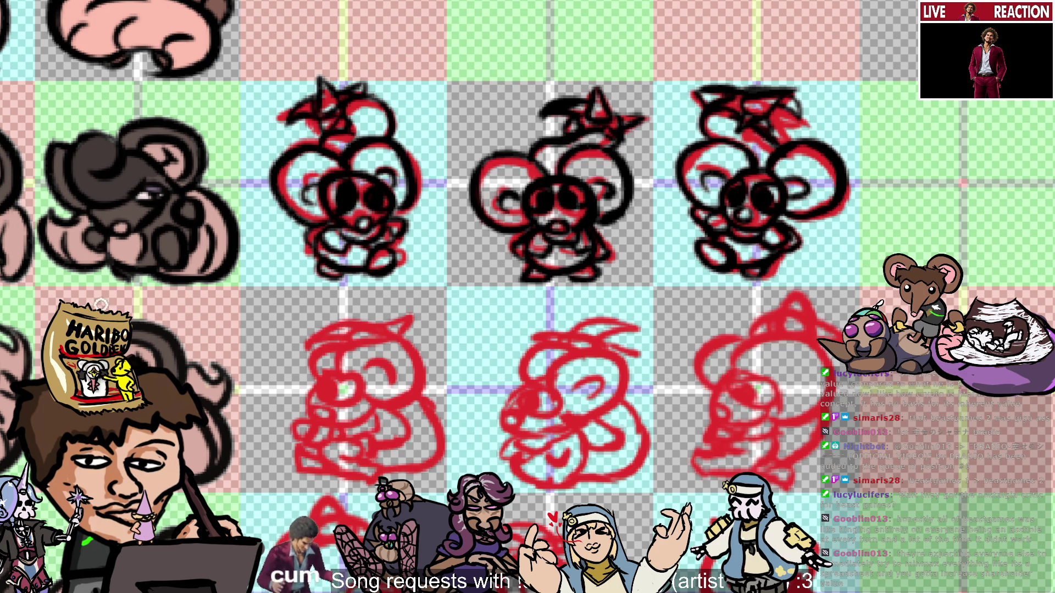
pyautogui.scroll(-3, 1032, 225)
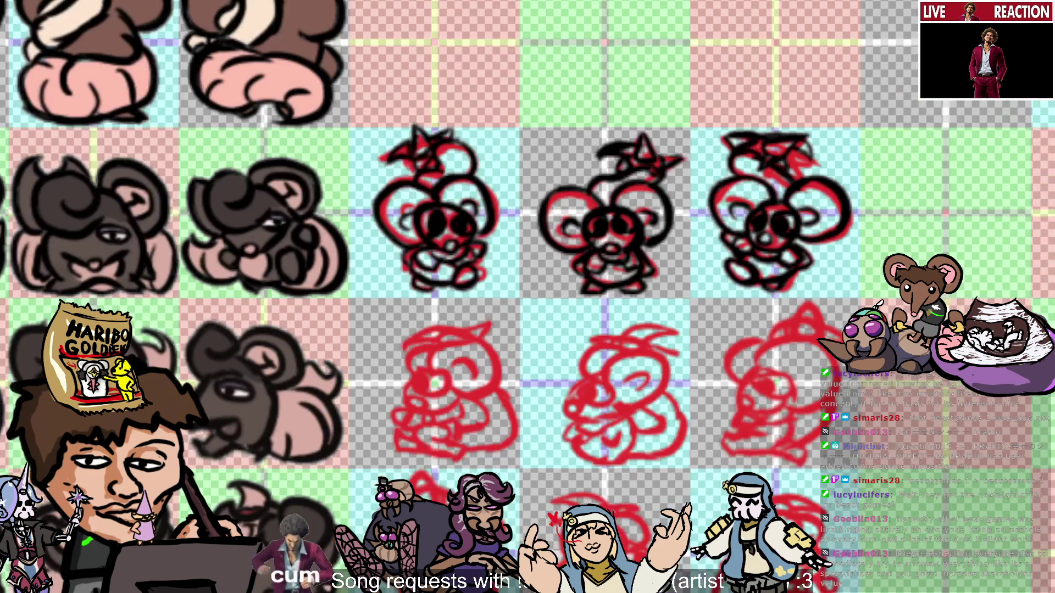
# Brush pale white over the first front-facing mouse's ears and hide the red sketch lines.
pyautogui.scroll(2, 1031, 226)
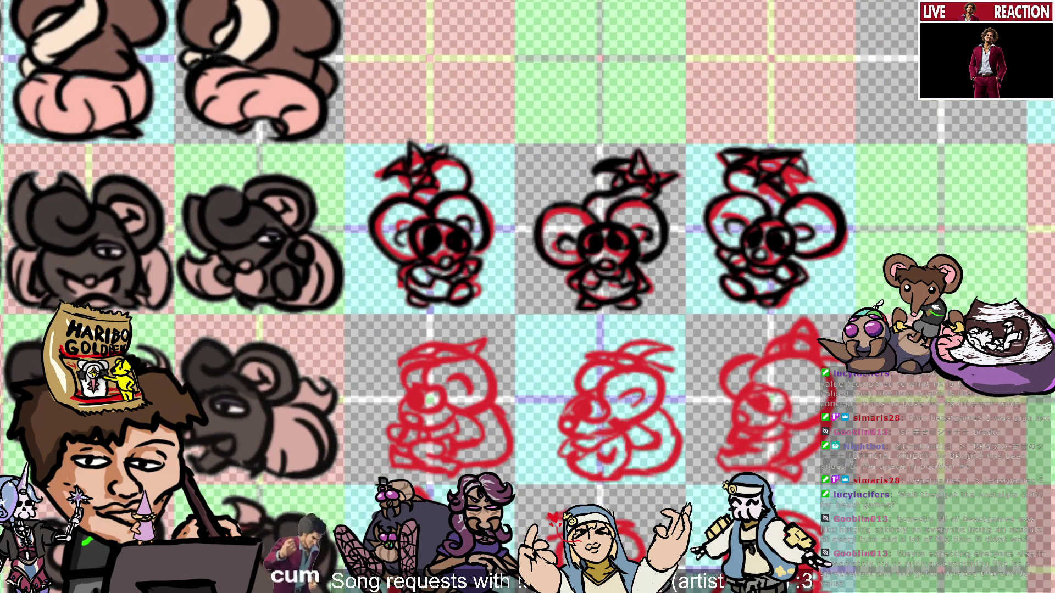
pyautogui.hscroll(3, 527, 297)
pyautogui.scroll(-3, 956, 343)
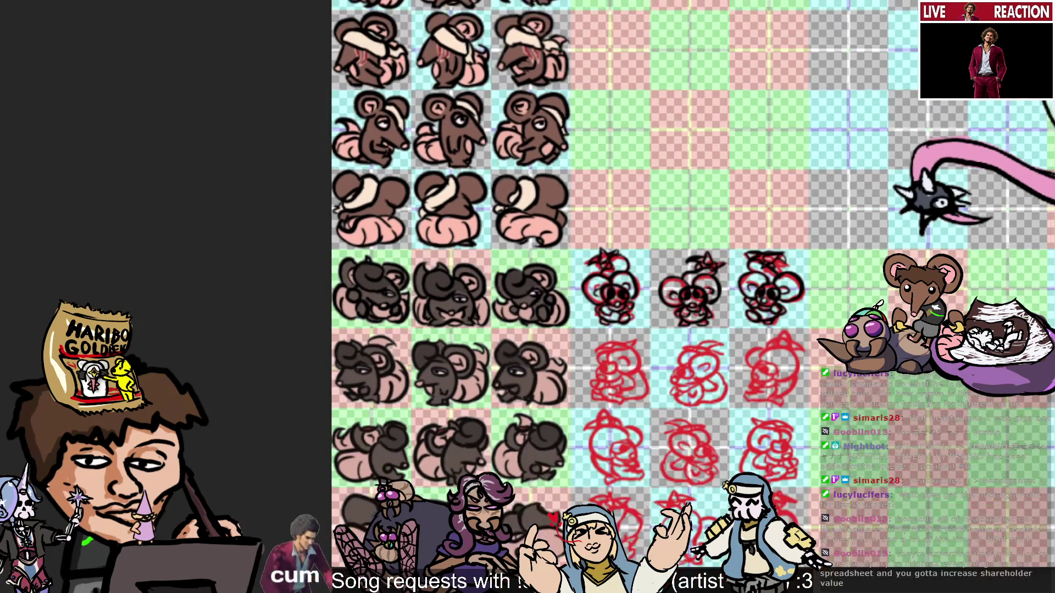
pyautogui.scroll(2, 760, 292)
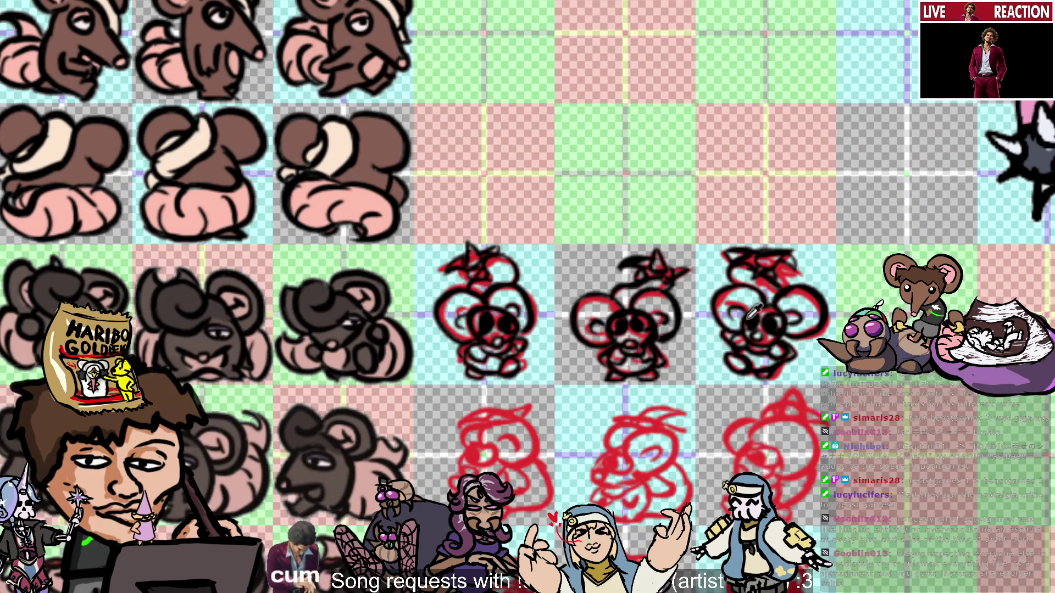
pyautogui.scroll(1, 752, 314)
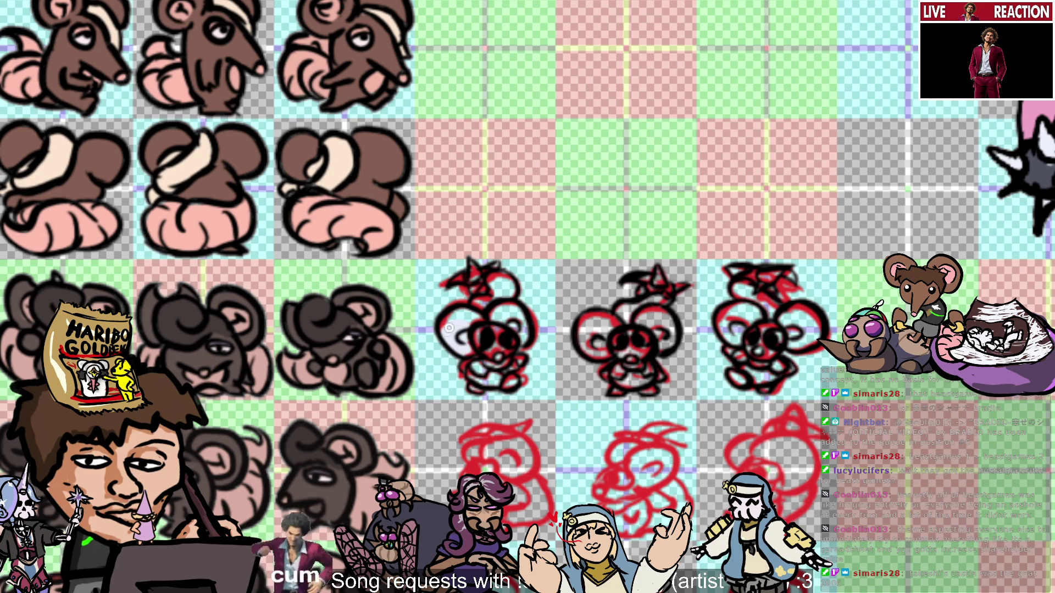
pyautogui.moveTo(489, 312); pyautogui.dragTo(516, 313)
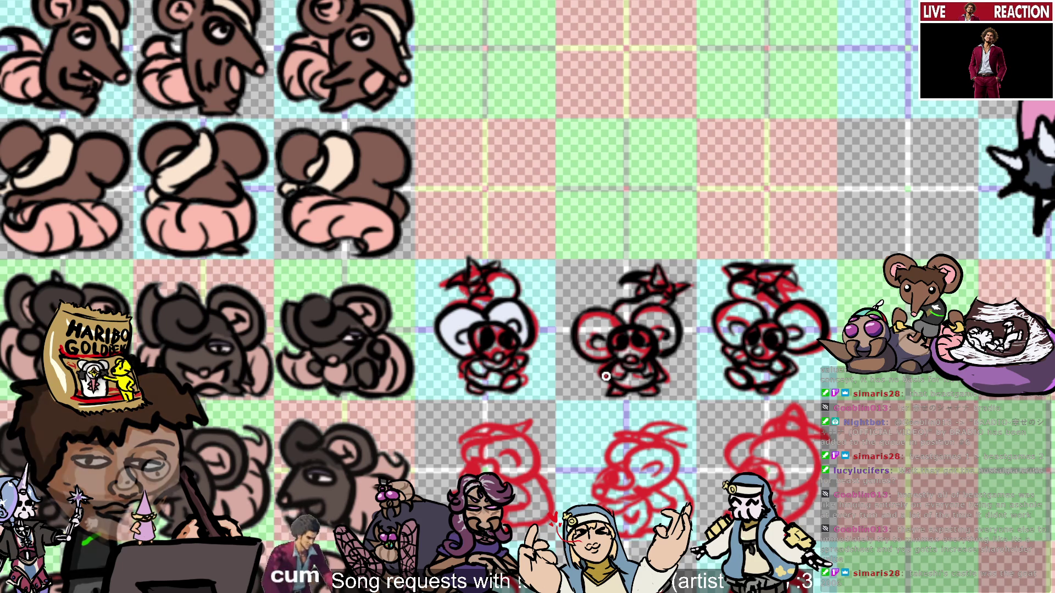
pyautogui.press('Delete')
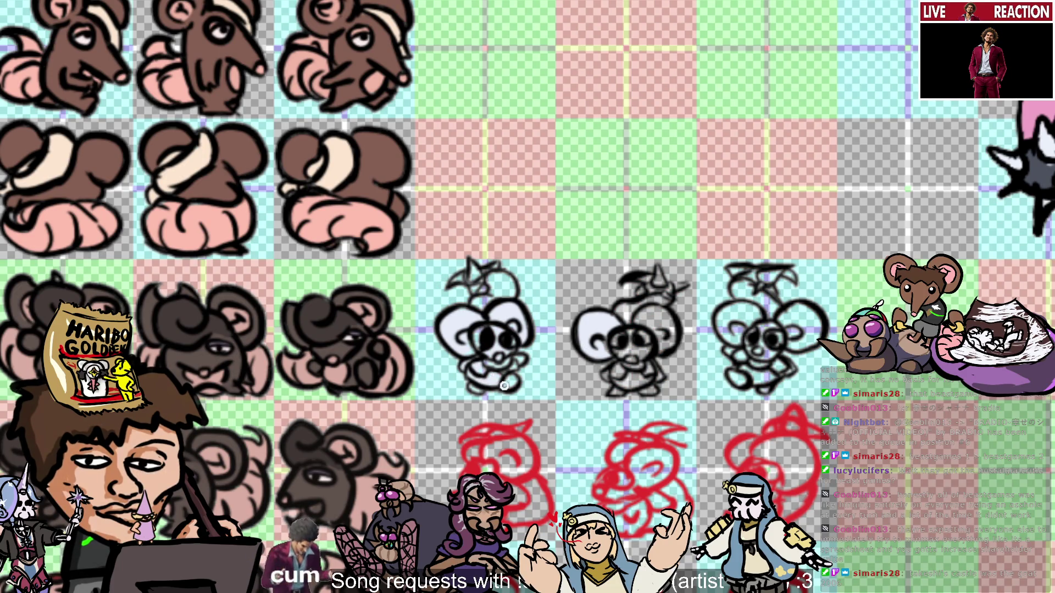
# Touch up the first mouse's lower body and paint blue collars on the first and middle mice.
pyautogui.moveTo(494, 374); pyautogui.dragTo(511, 385)
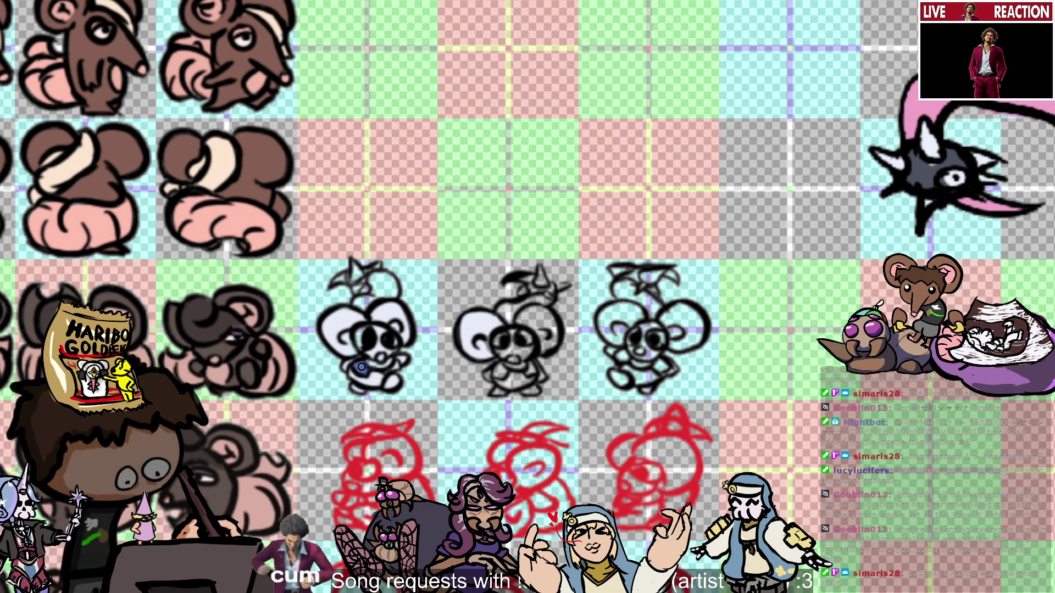
pyautogui.moveTo(380, 364); pyautogui.dragTo(387, 365)
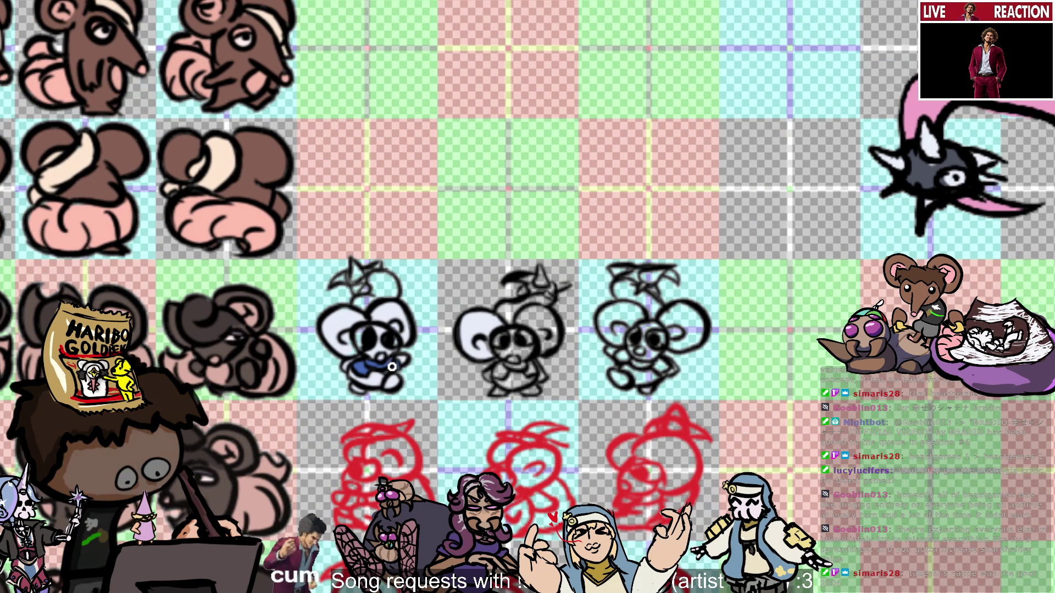
pyautogui.moveTo(502, 369)
pyautogui.mouseDown()
pyautogui.moveTo(490, 376)
pyautogui.moveTo(523, 367)
pyautogui.mouseUp()
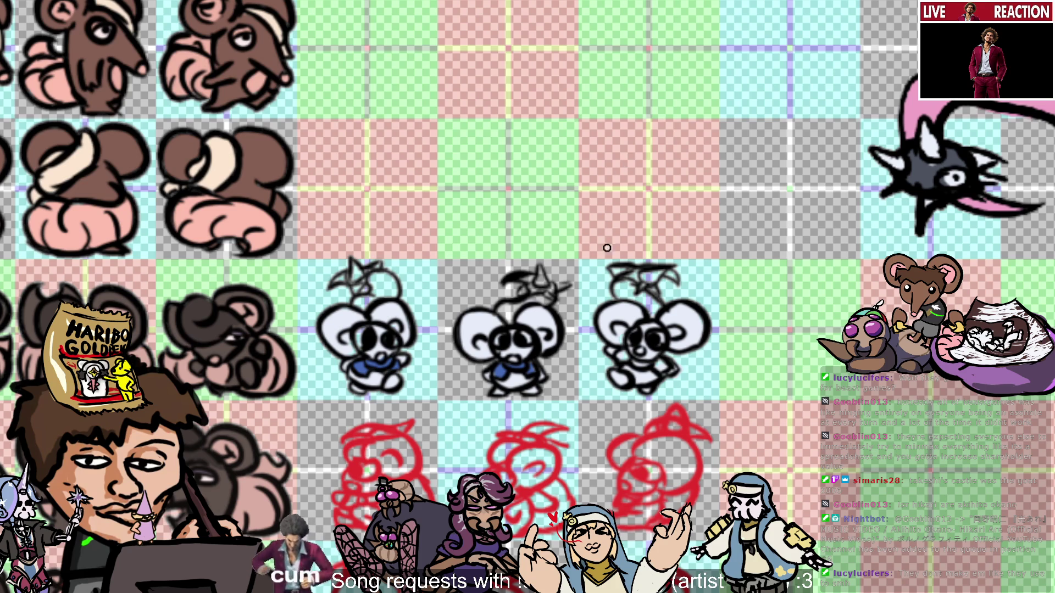
# Paint the right mouse's nose, both inner ears and head tuft pink.
pyautogui.click(642, 351)
pyautogui.moveTo(667, 346); pyautogui.dragTo(681, 328)
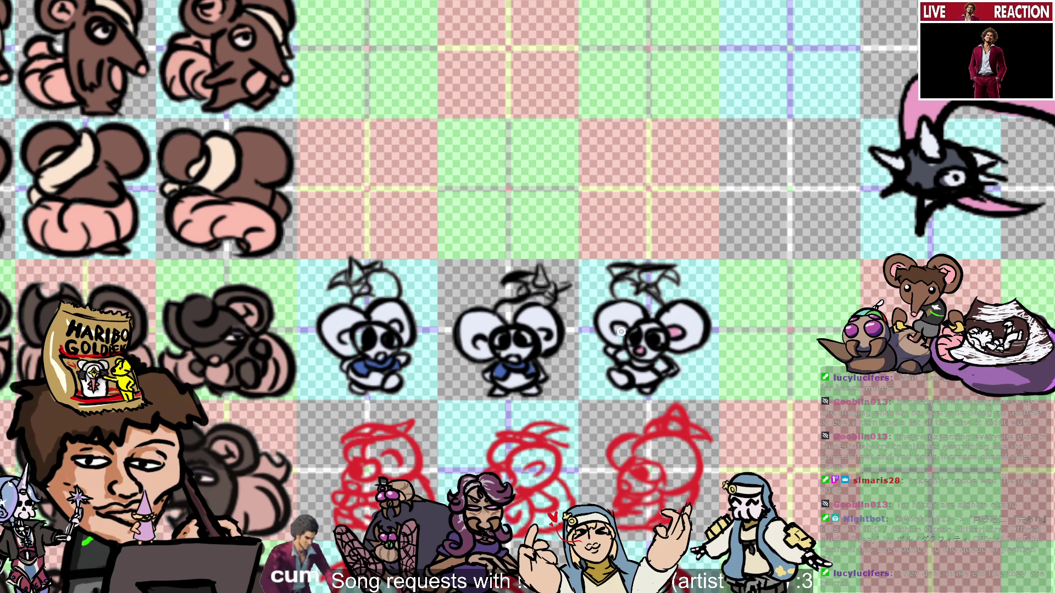
pyautogui.moveTo(612, 323); pyautogui.dragTo(607, 328)
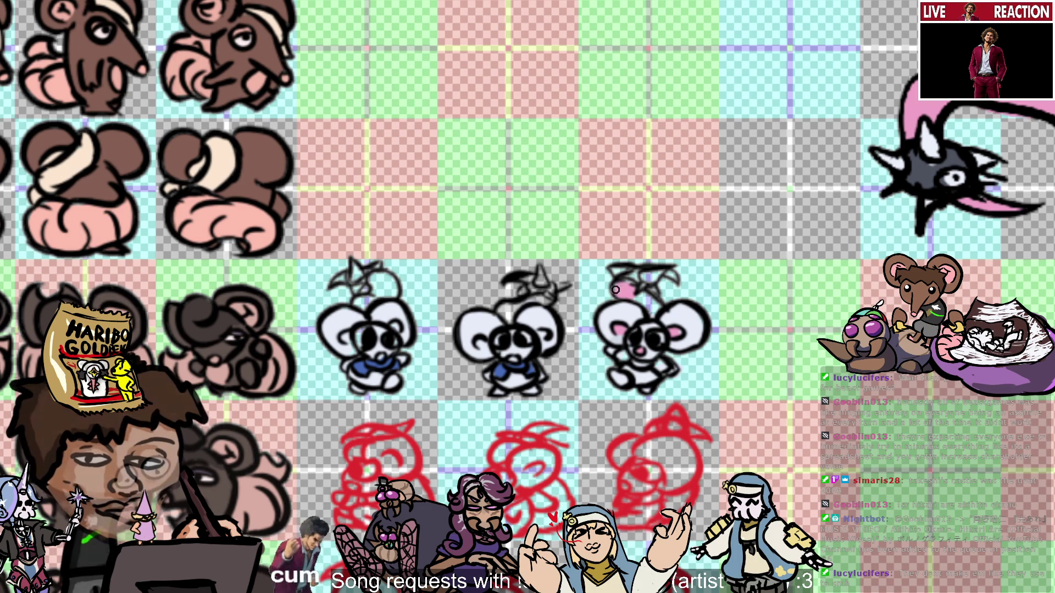
pyautogui.moveTo(625, 283); pyautogui.dragTo(638, 300)
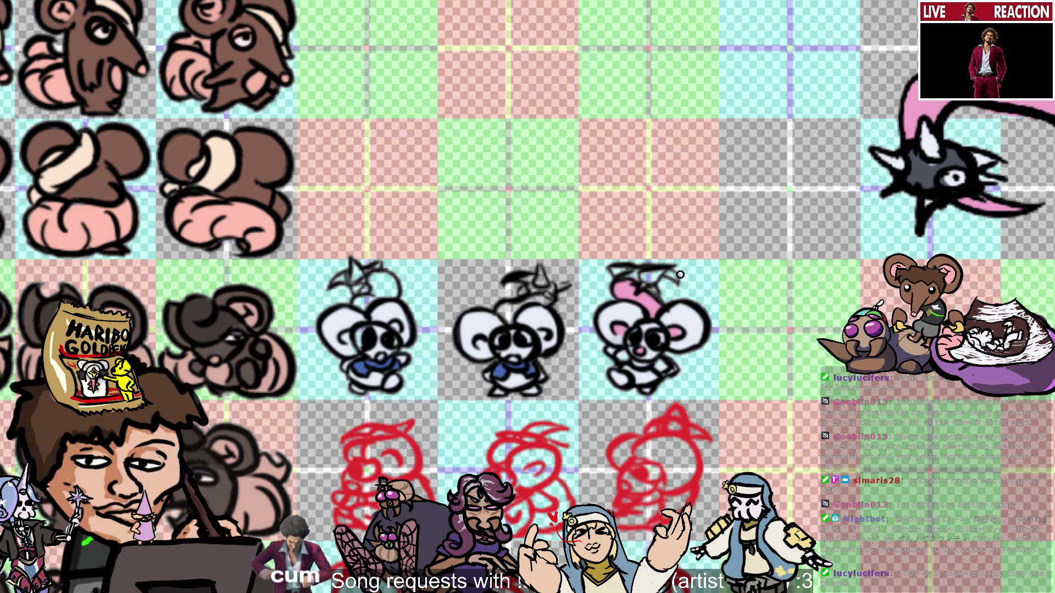
# Give the right mouse a blue collar, extend its ear pink, and tint the middle and left tufts pink.
pyautogui.keyDown('alt'); pyautogui.click(499, 376); pyautogui.keyUp('alt')
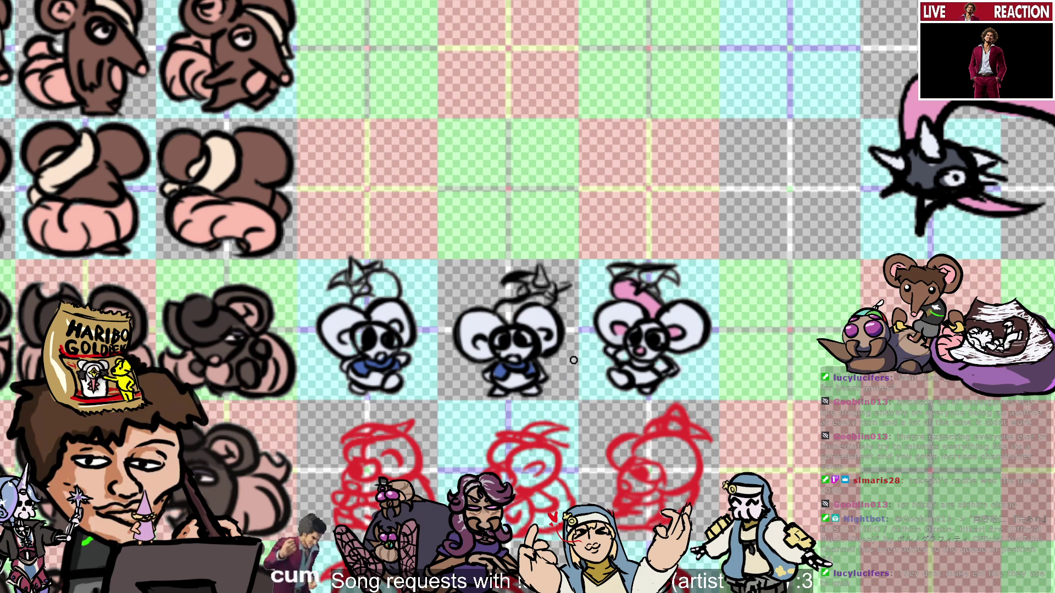
pyautogui.moveTo(634, 363); pyautogui.dragTo(663, 365)
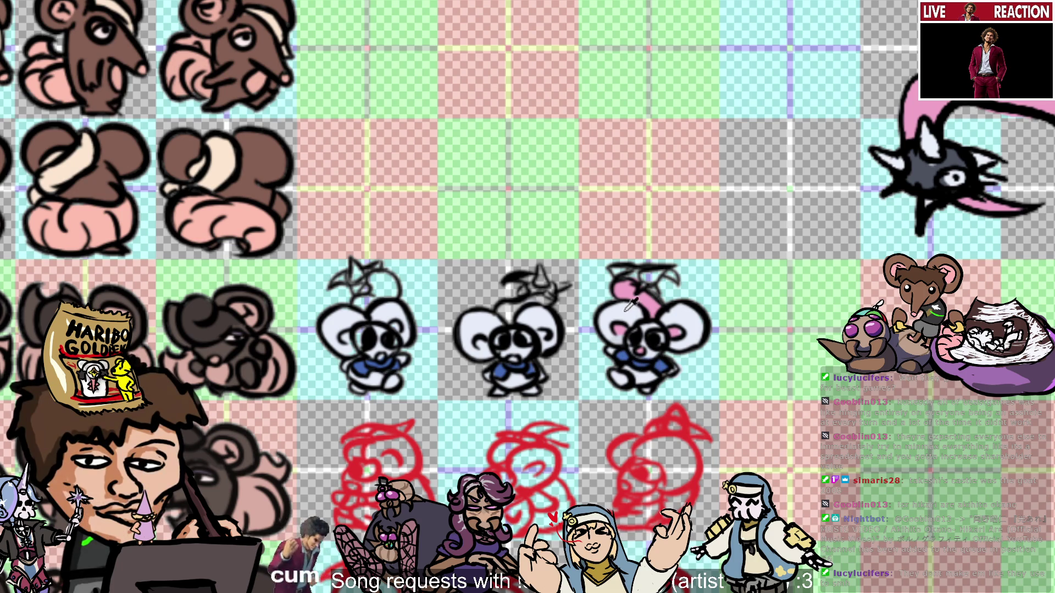
pyautogui.keyDown('alt'); pyautogui.click(626, 290); pyautogui.keyUp('alt')
pyautogui.moveTo(640, 297); pyautogui.dragTo(673, 280)
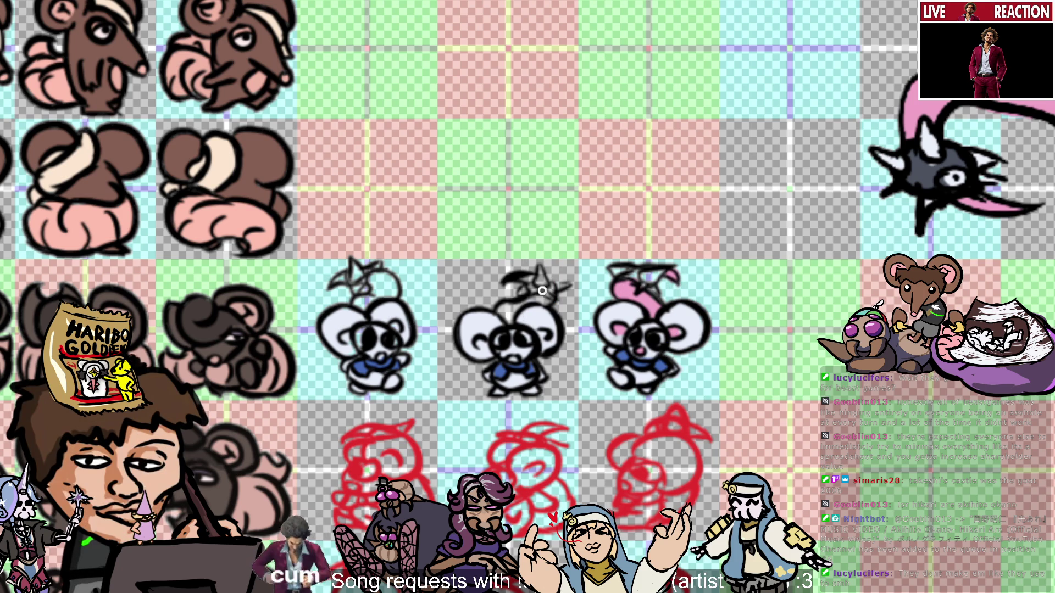
pyautogui.moveTo(519, 319); pyautogui.dragTo(501, 303)
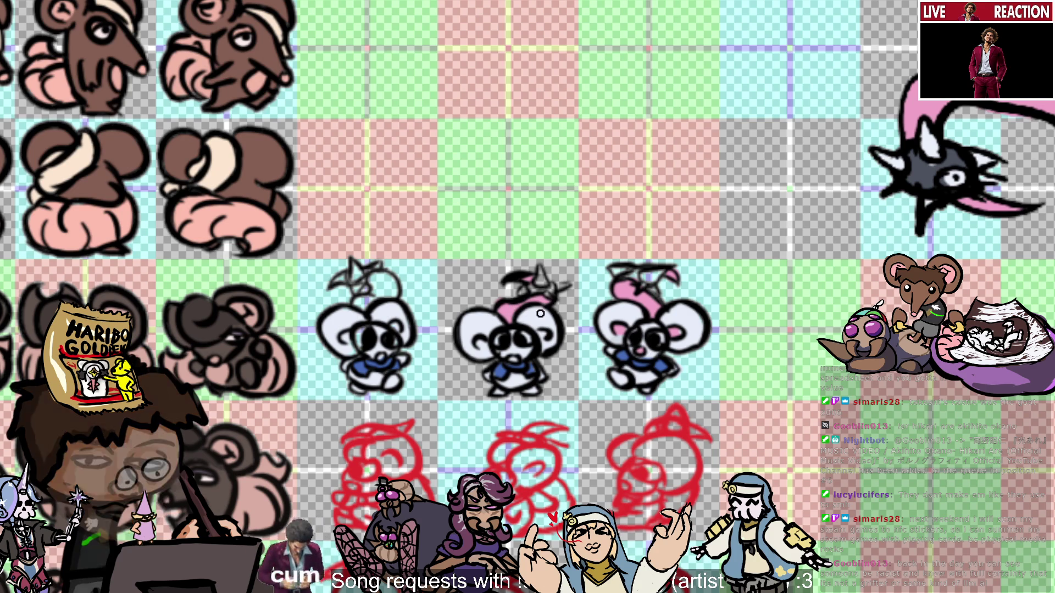
pyautogui.moveTo(354, 305); pyautogui.dragTo(388, 280)
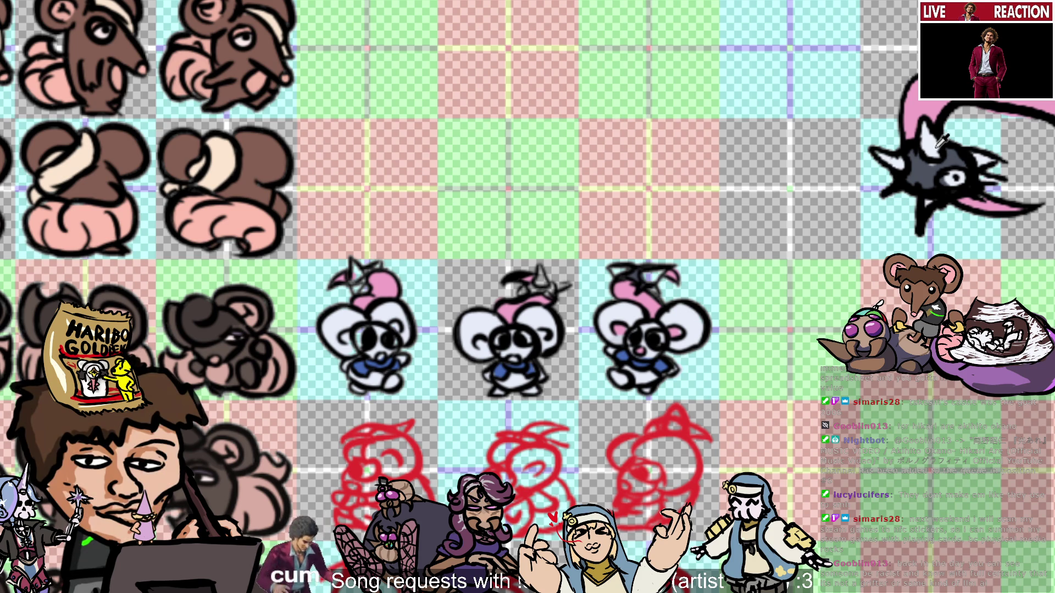
# Eyedrop a colour from the top of the mouse sprite.
pyautogui.click(639, 273)
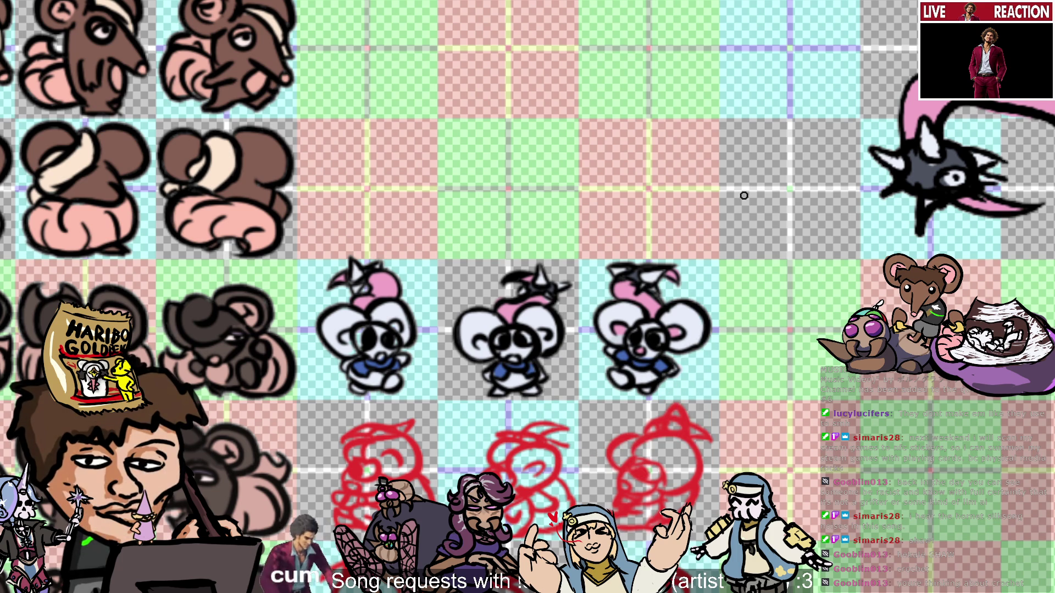
pyautogui.scroll(-3, 745, 196)
pyautogui.scroll(3, 746, 196)
pyautogui.scroll(-1, 745, 196)
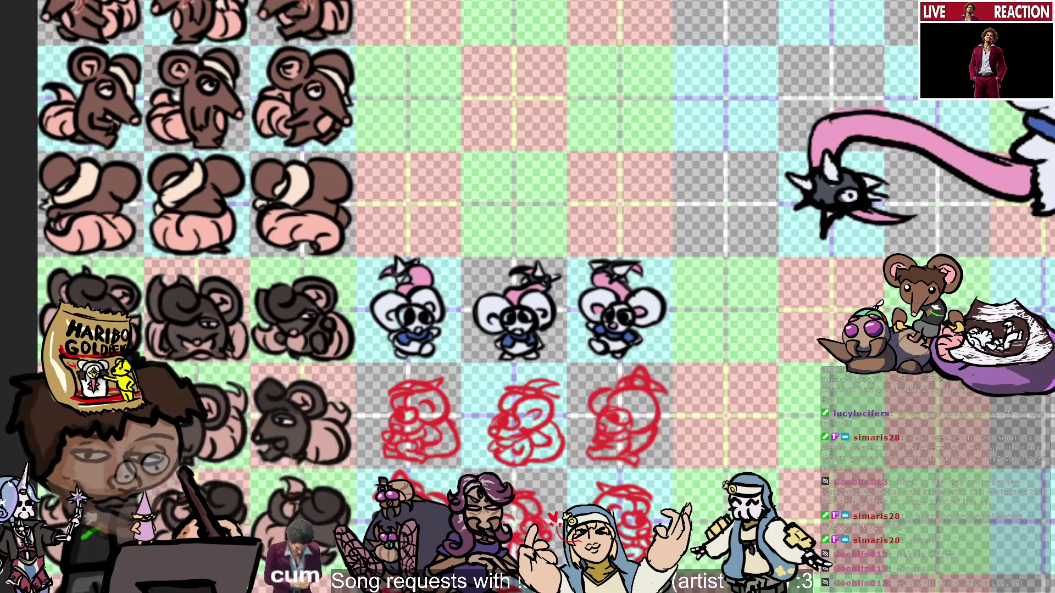
pyautogui.hscroll(1, 745, 196)
pyautogui.scroll(1, 746, 196)
pyautogui.scroll(1, 745, 196)
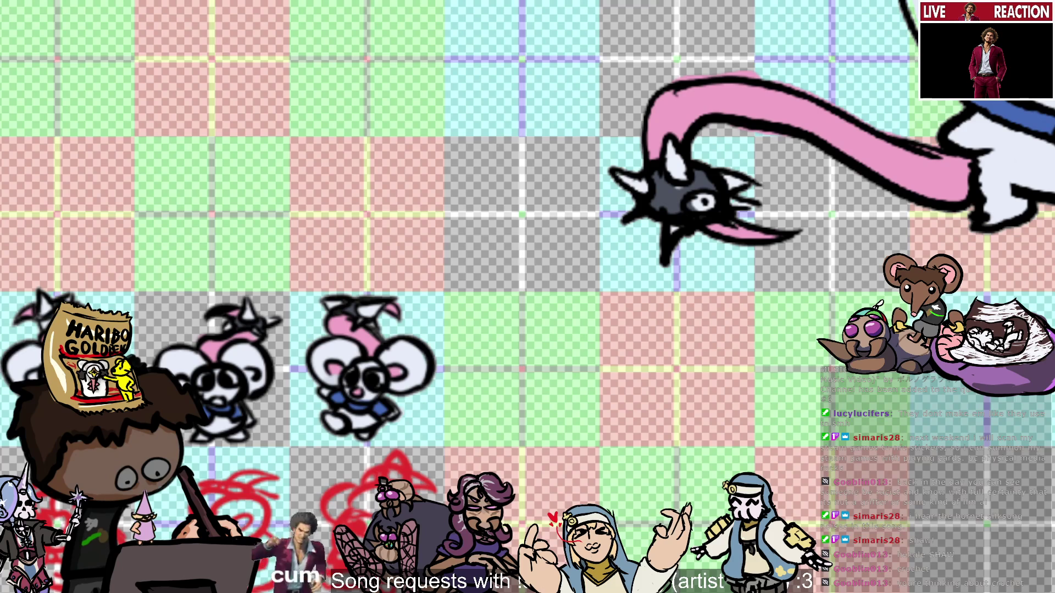
pyautogui.scroll(-2, 599, 325)
pyautogui.scroll(2, 599, 325)
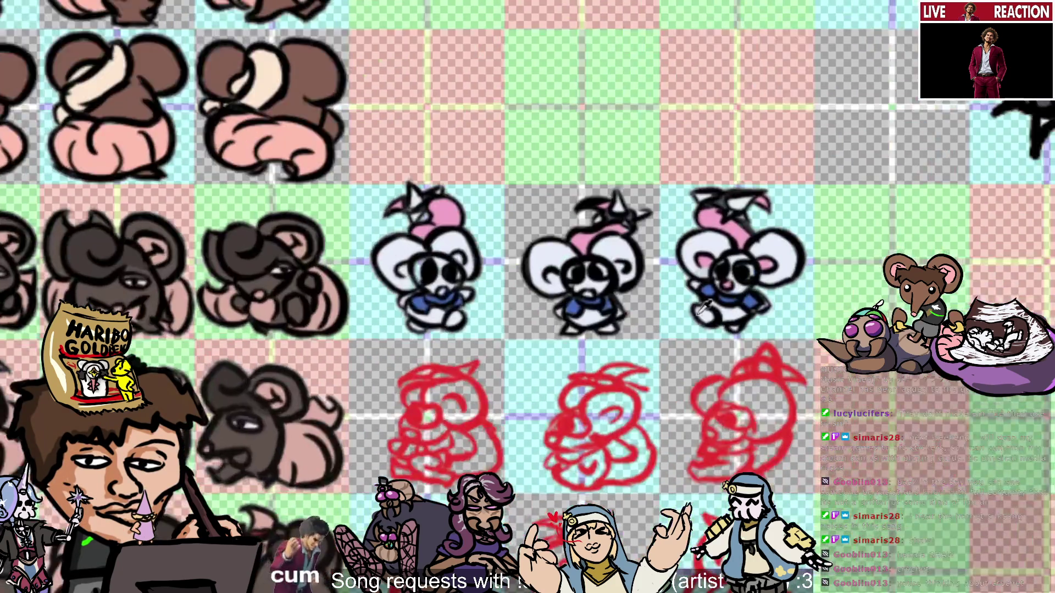
pyautogui.scroll(1, 822, 306)
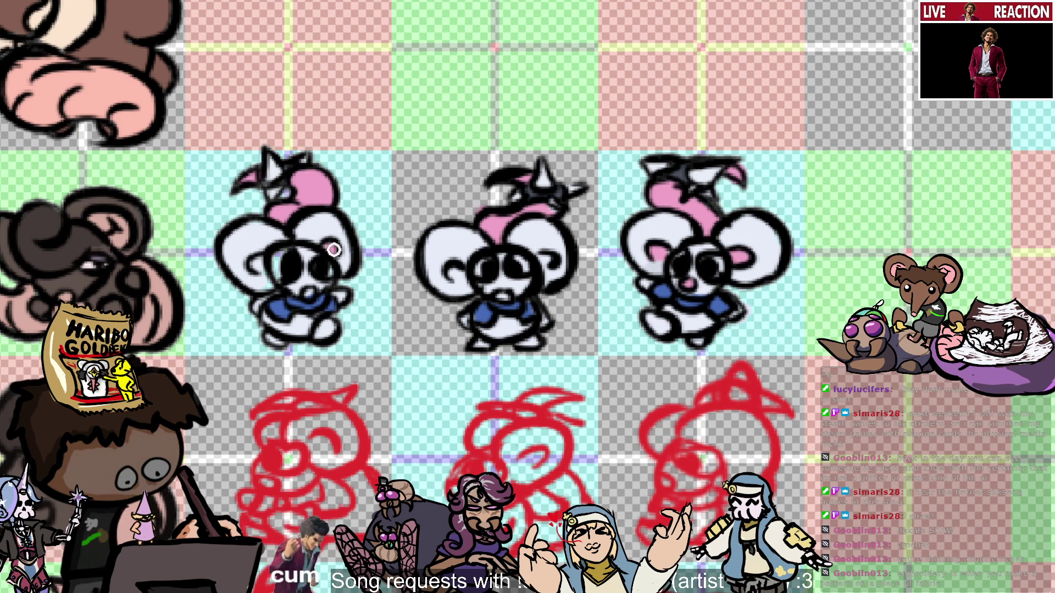
pyautogui.keyDown('ctrl'); pyautogui.click(257, 266); pyautogui.keyUp('ctrl')
pyautogui.keyDown('ctrl'); pyautogui.click(523, 257); pyautogui.keyUp('ctrl')
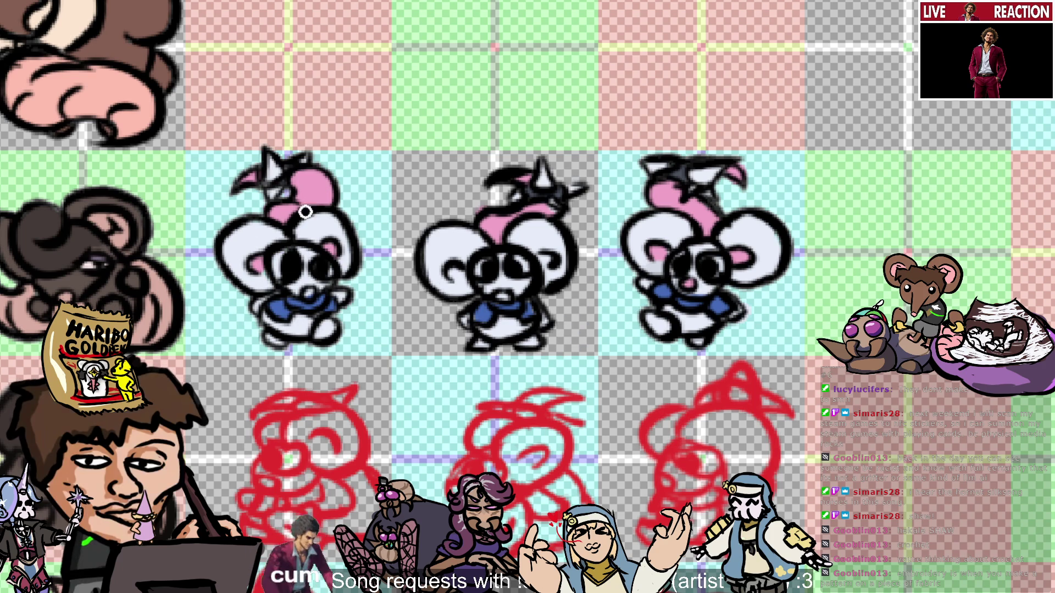
pyautogui.scroll(-2, 467, 198)
pyautogui.scroll(-3, 483, 193)
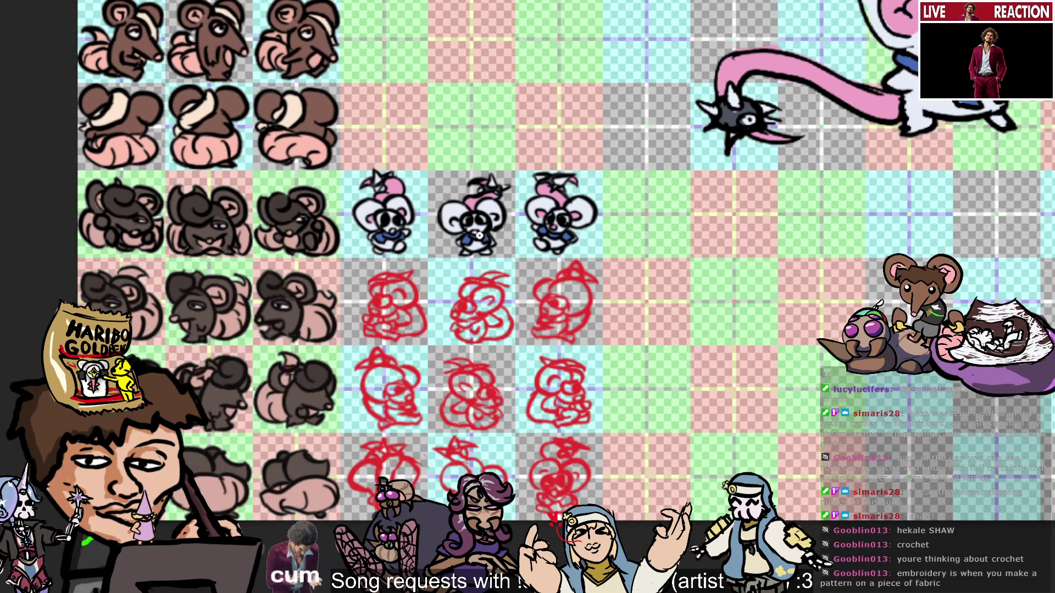
pyautogui.scroll(3, 461, 232)
pyautogui.scroll(2, 461, 232)
# Sample the middle mouse's head colour and zoom out to the whole sprite sheet.
pyautogui.keyDown('ctrl'); pyautogui.click(459, 142); pyautogui.keyUp('ctrl')
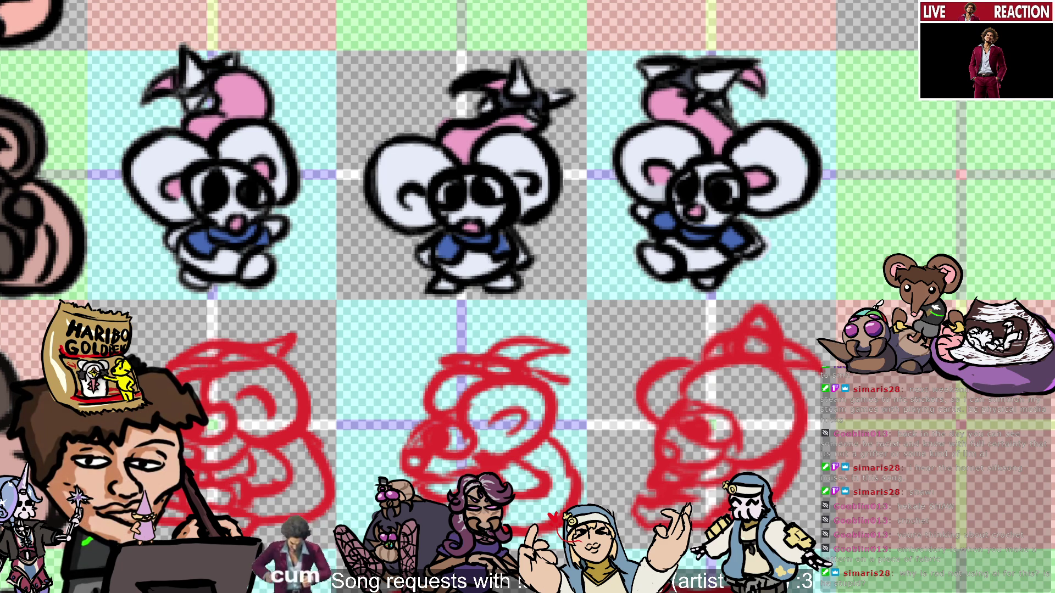
pyautogui.scroll(-5, 873, 419)
pyautogui.scroll(-3, 873, 419)
pyautogui.scroll(-2, 873, 419)
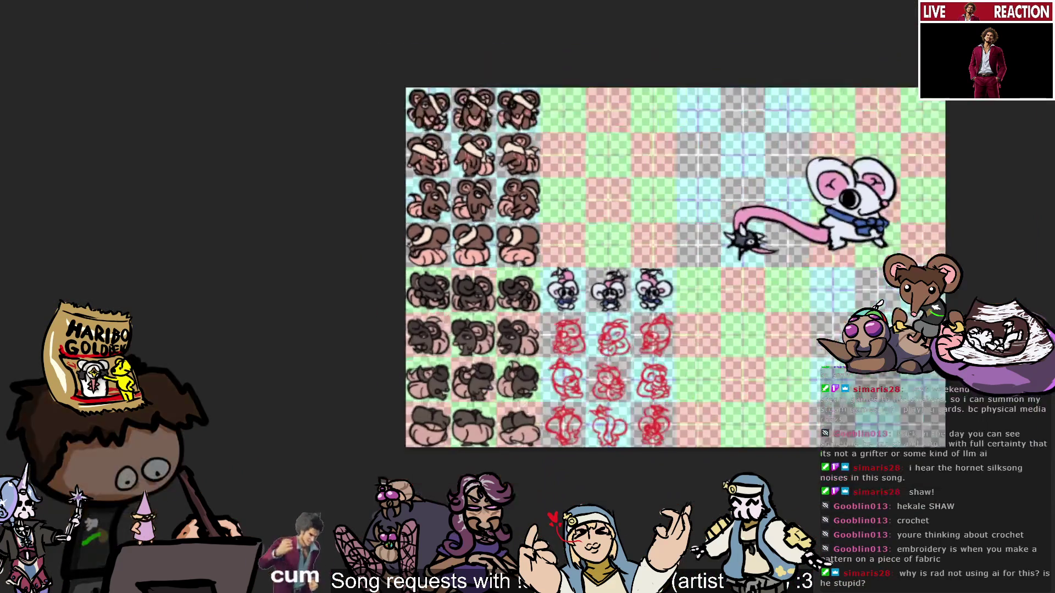
pyautogui.scroll(3, 686, 276)
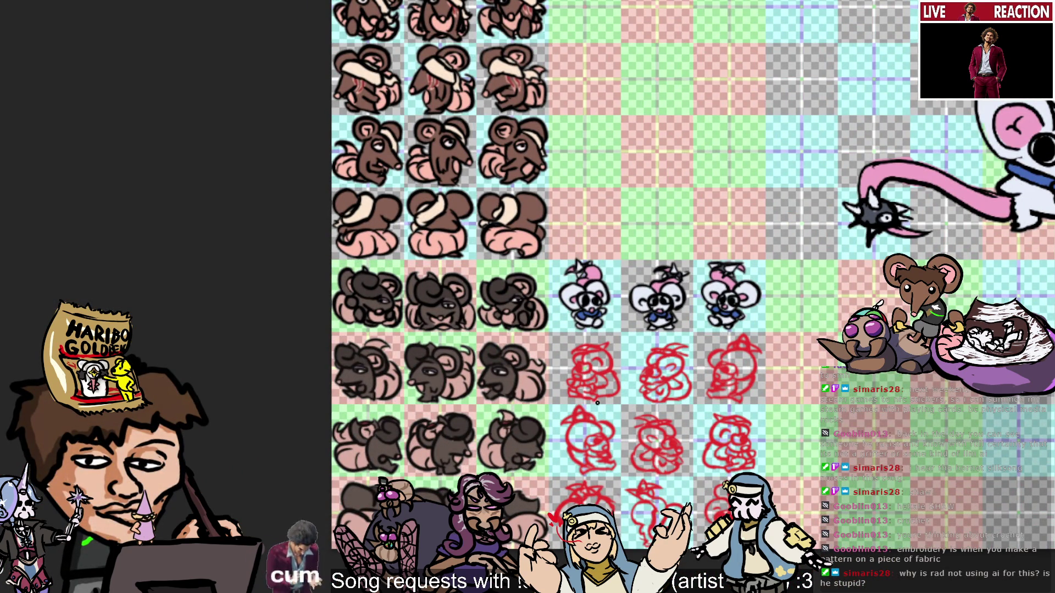
pyautogui.scroll(-1, 617, 406)
pyautogui.scroll(-1, 617, 405)
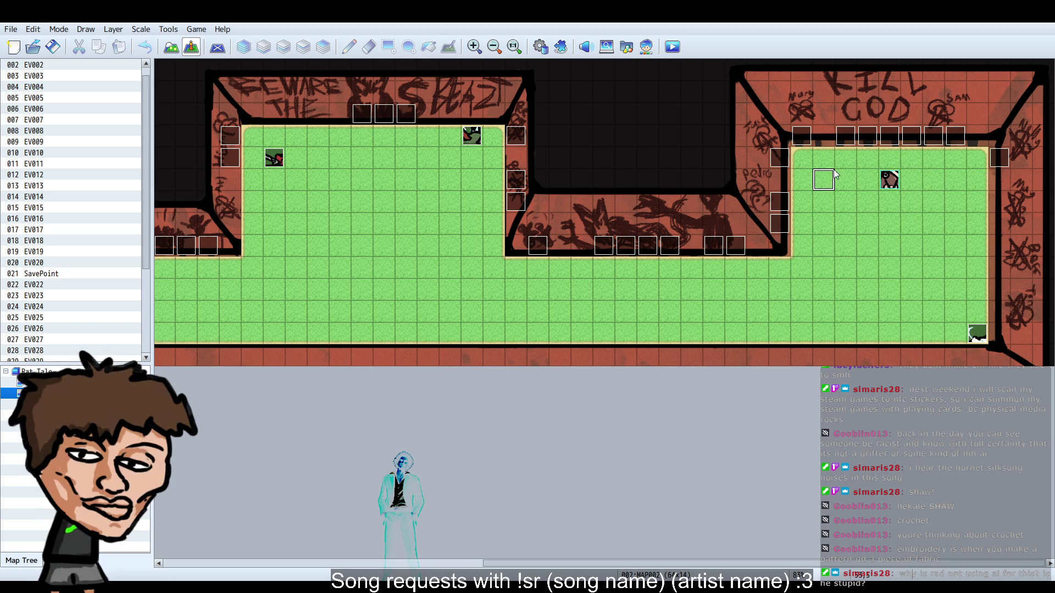
pyautogui.doubleClick(416, 280)
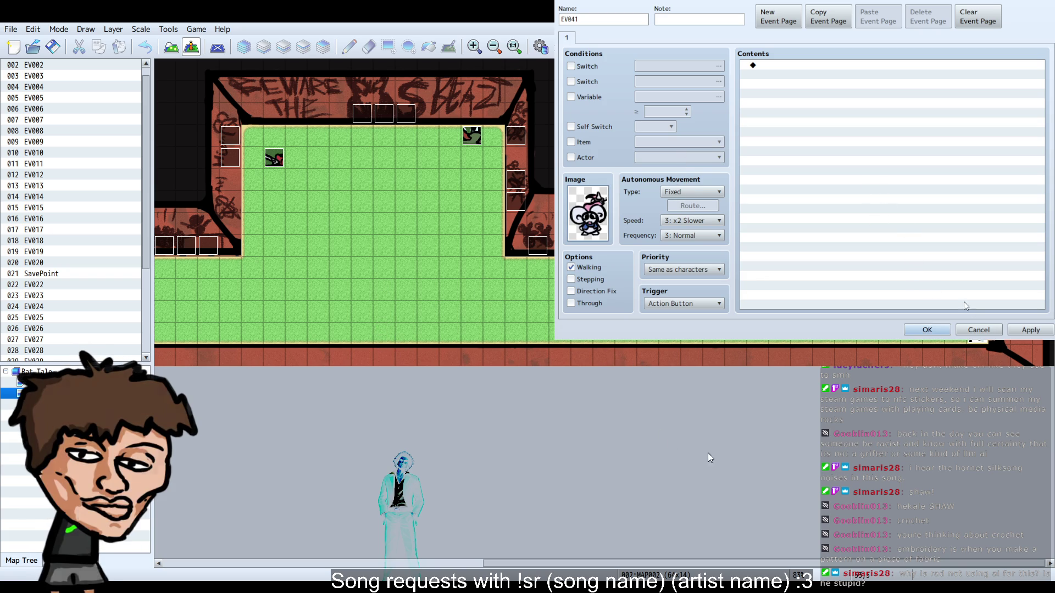
pyautogui.press('Return')
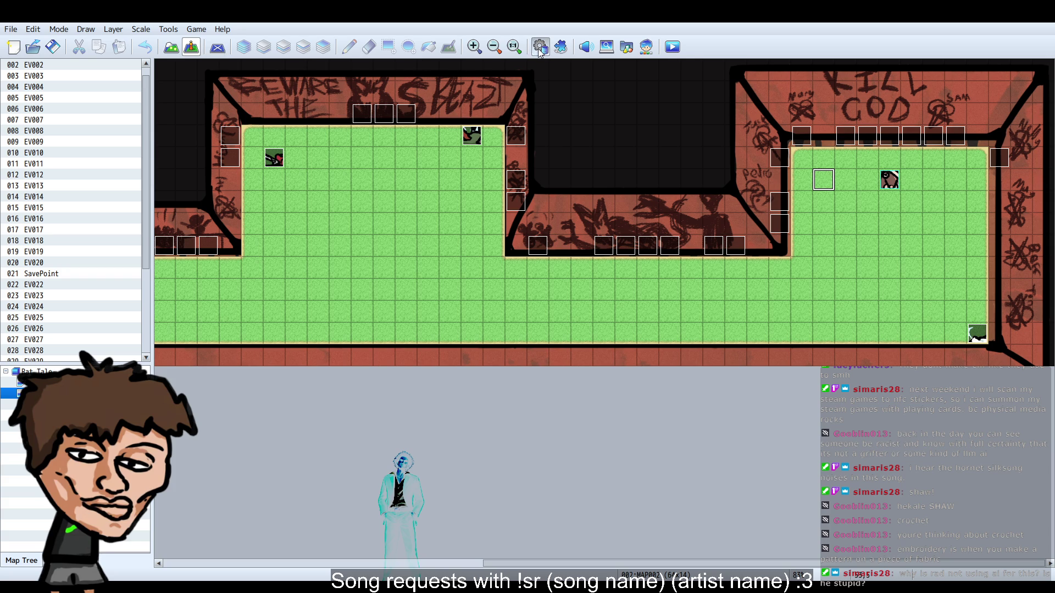
# Confirm the first actor uses the white mouse sprite in the Database, then launch a playtest.
pyautogui.click(591, 26)
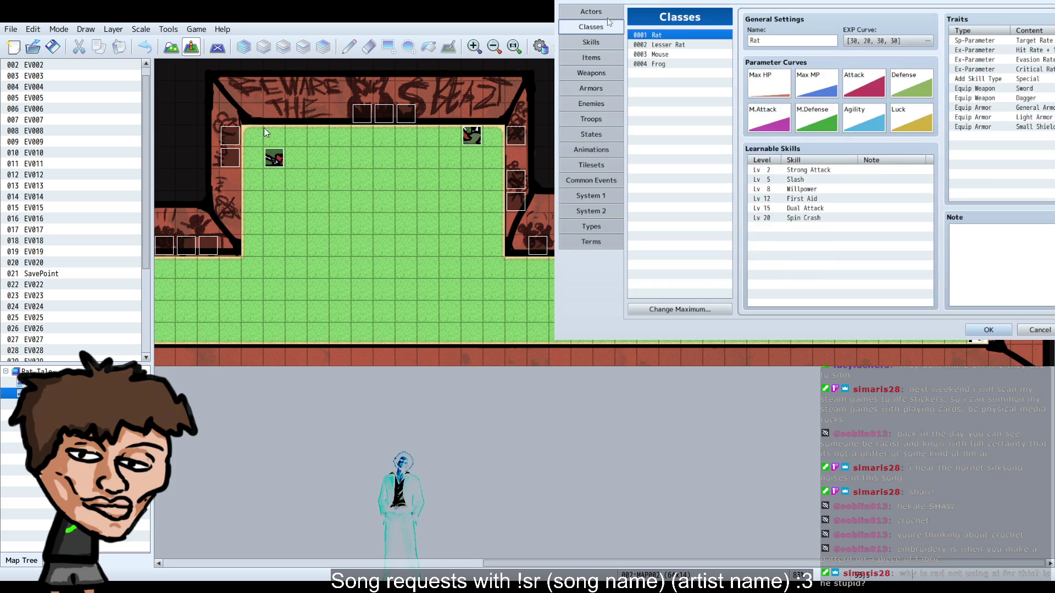
pyautogui.click(591, 11)
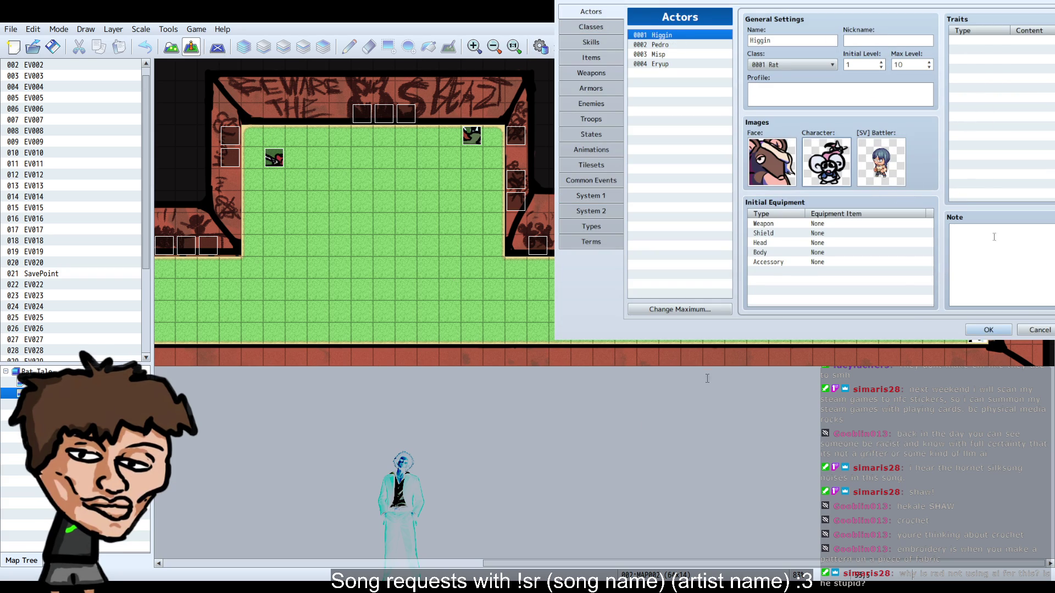
pyautogui.click(988, 329)
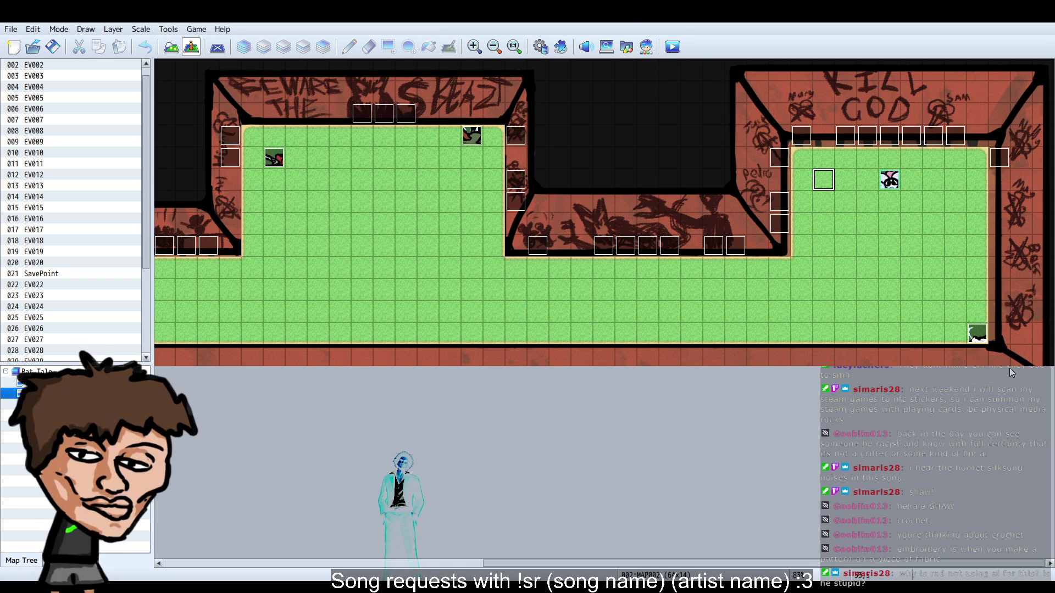
pyautogui.press('F12')
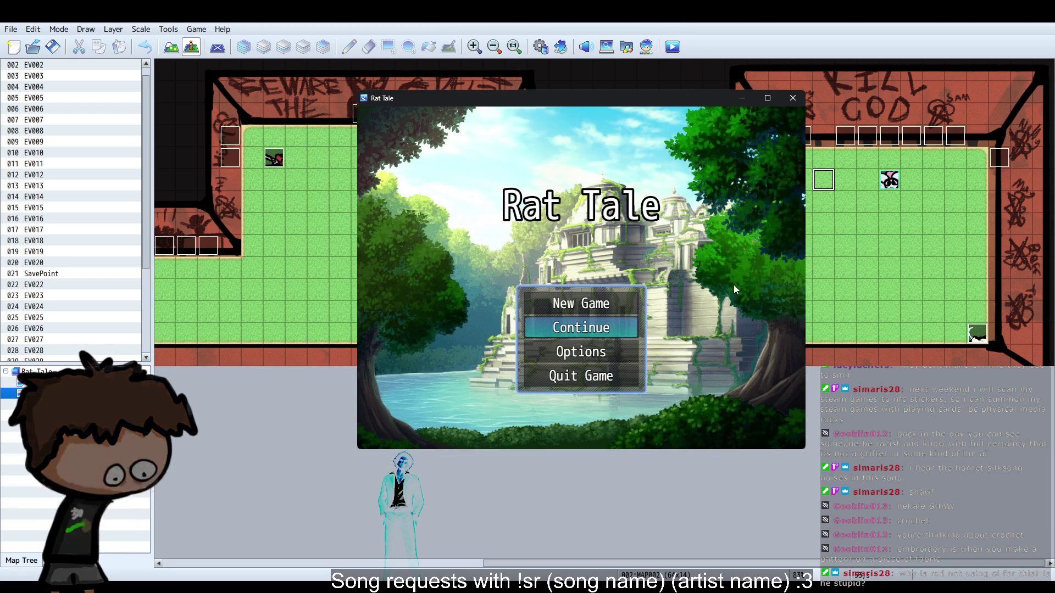
# Start a new game and walk the mouse party around the room.
pyautogui.click(582, 303)
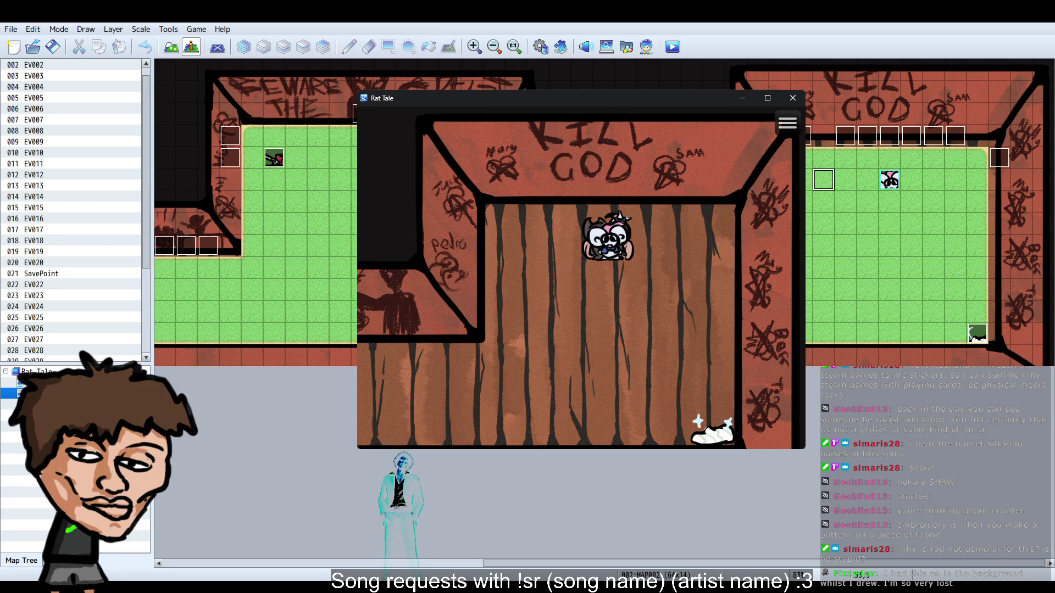
pyautogui.press('Down')
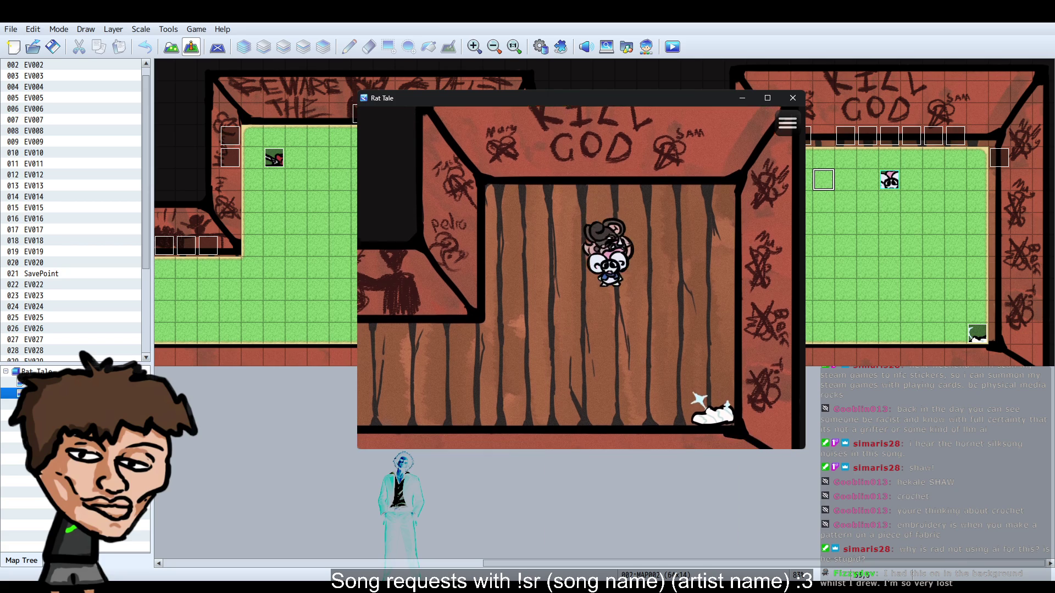
pyautogui.press('Down')
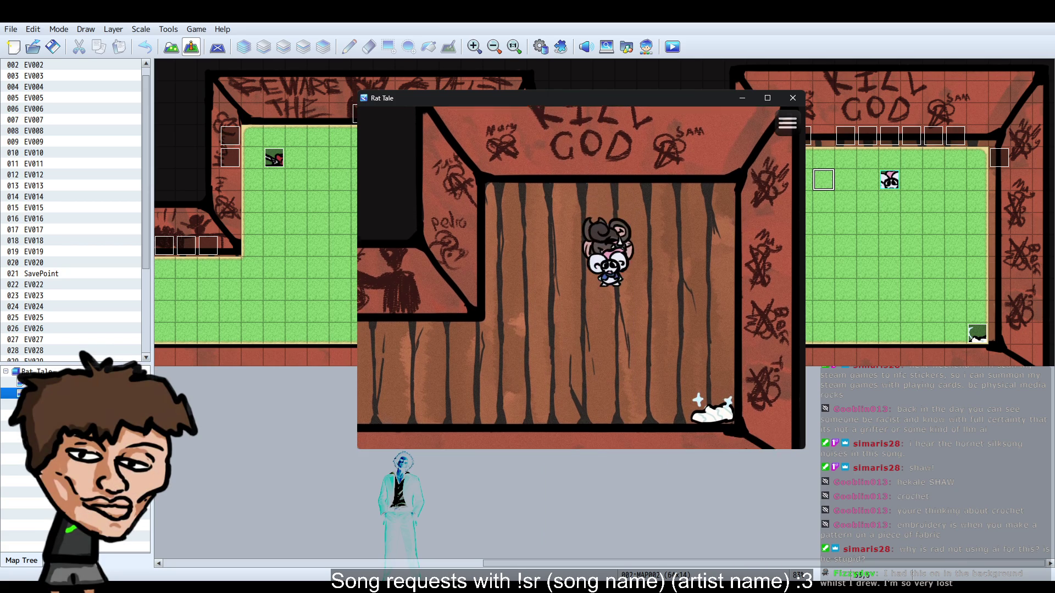
pyautogui.press('Down')
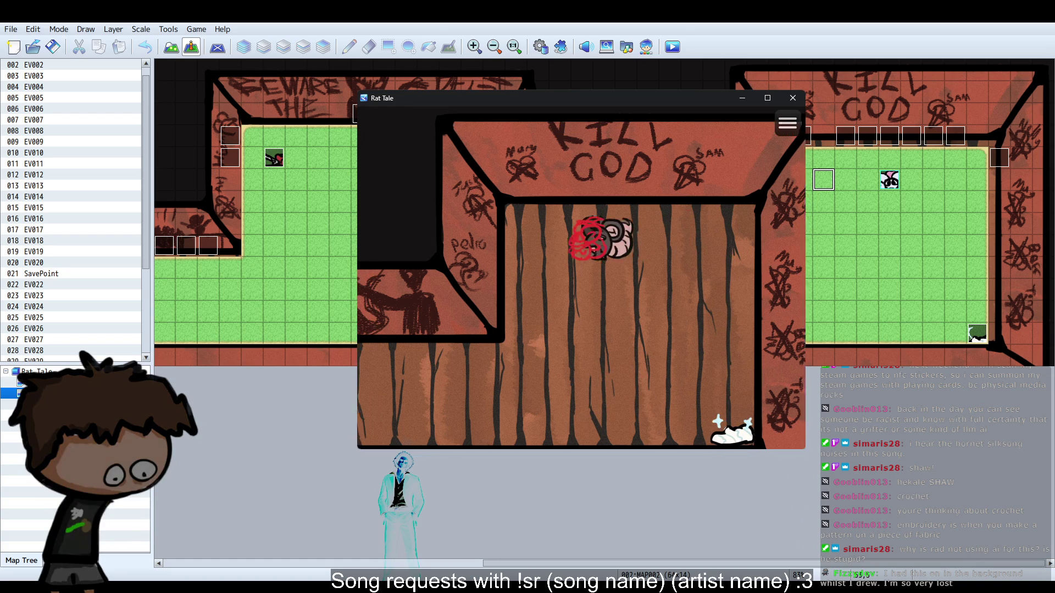
pyautogui.press('Down')
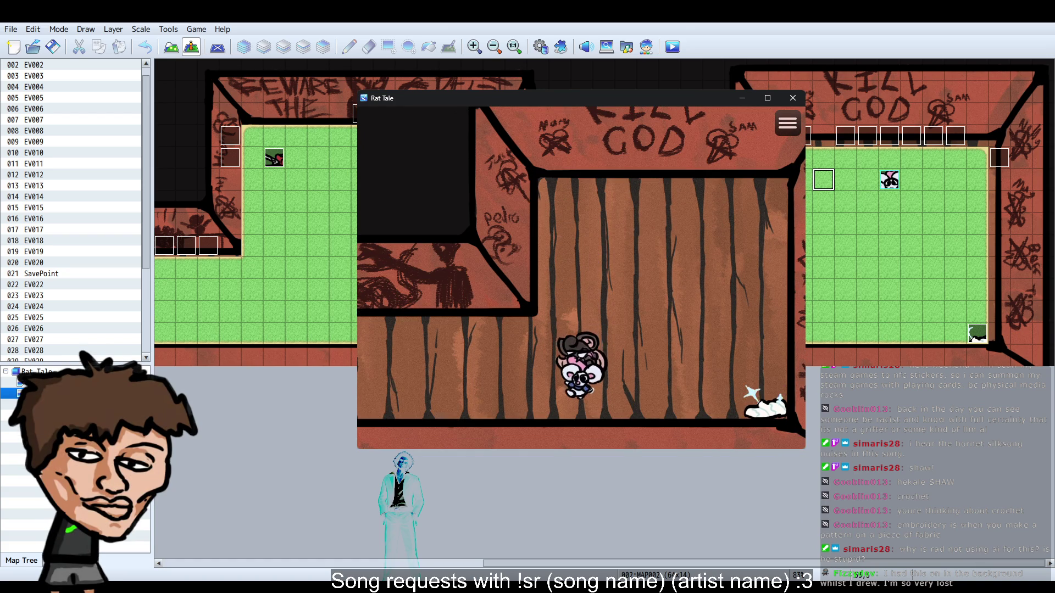
pyautogui.press('Up')
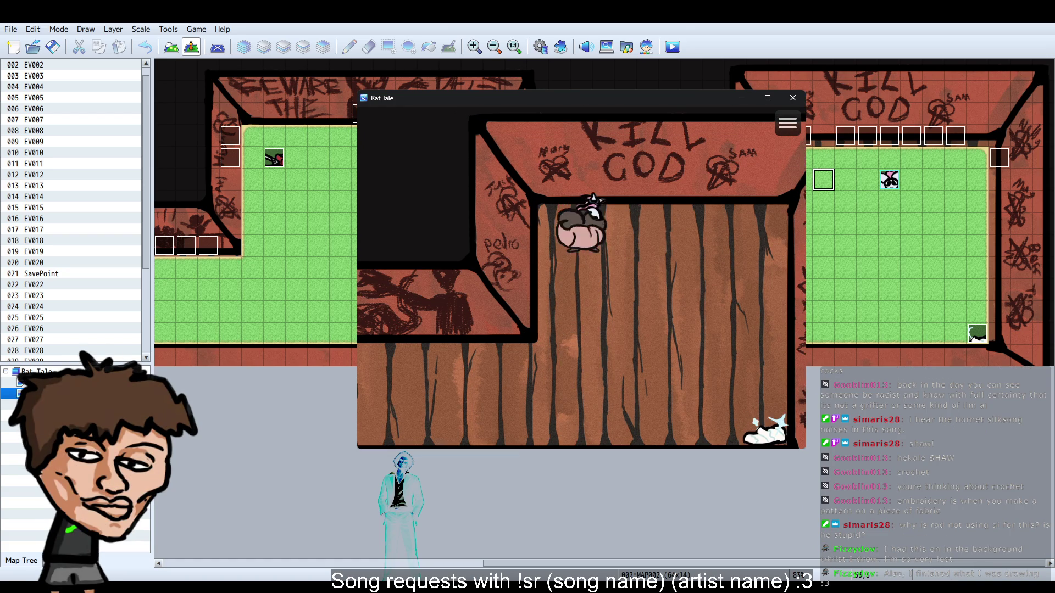
pyautogui.press('Down')
pyautogui.press('Right')
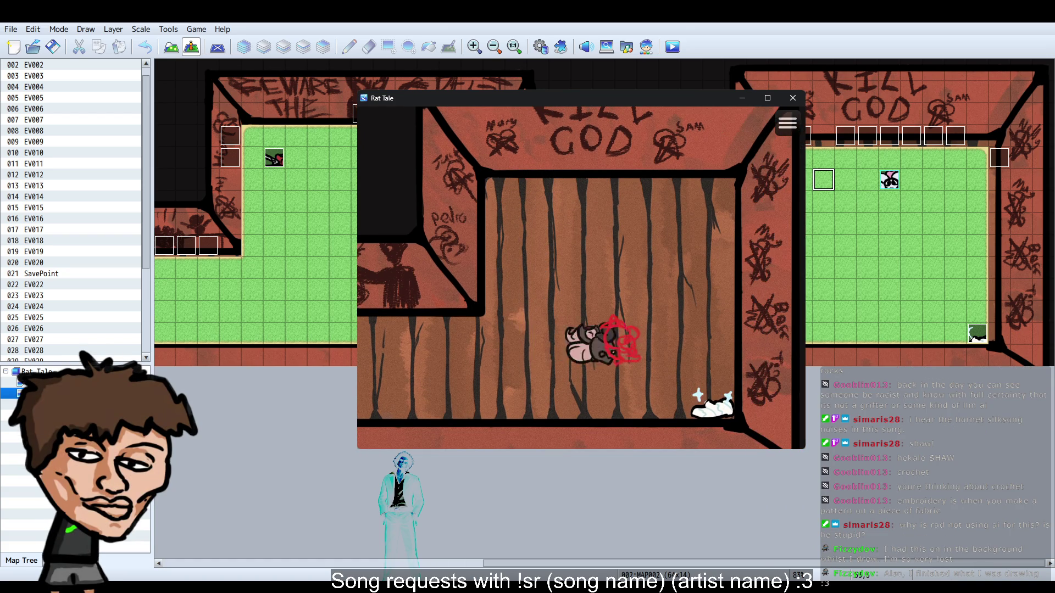
pyautogui.press('Up')
pyautogui.press('Left')
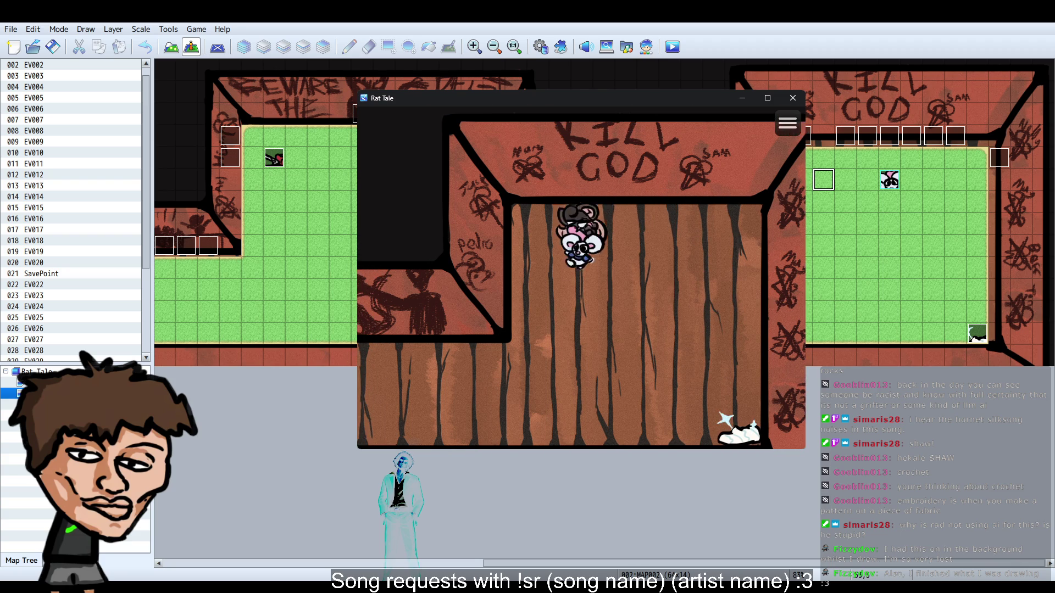
pyautogui.press('Down')
pyautogui.press('Down')
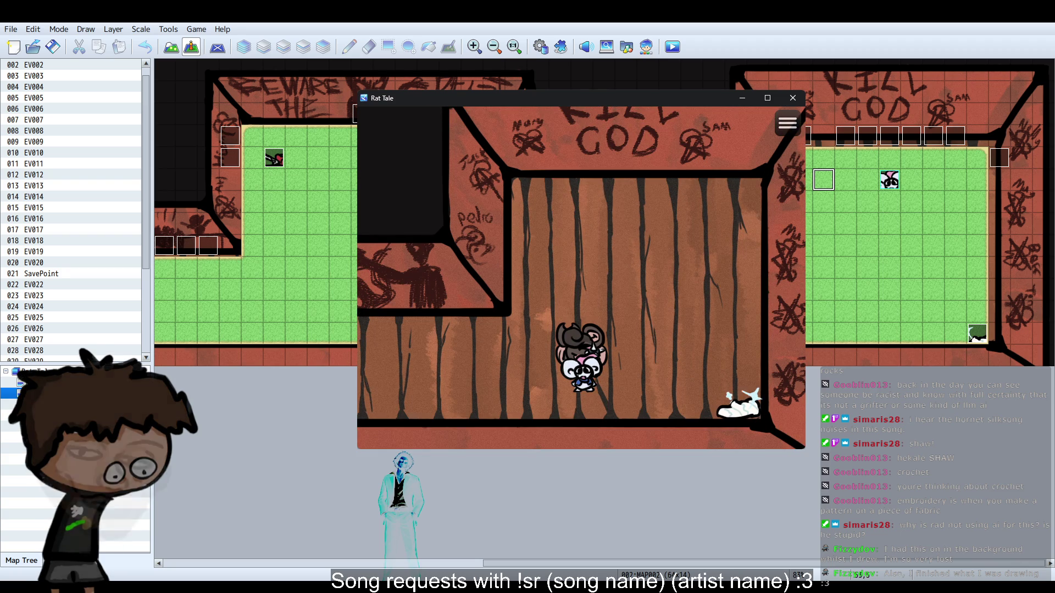
pyautogui.press('Down')
pyautogui.press('Right')
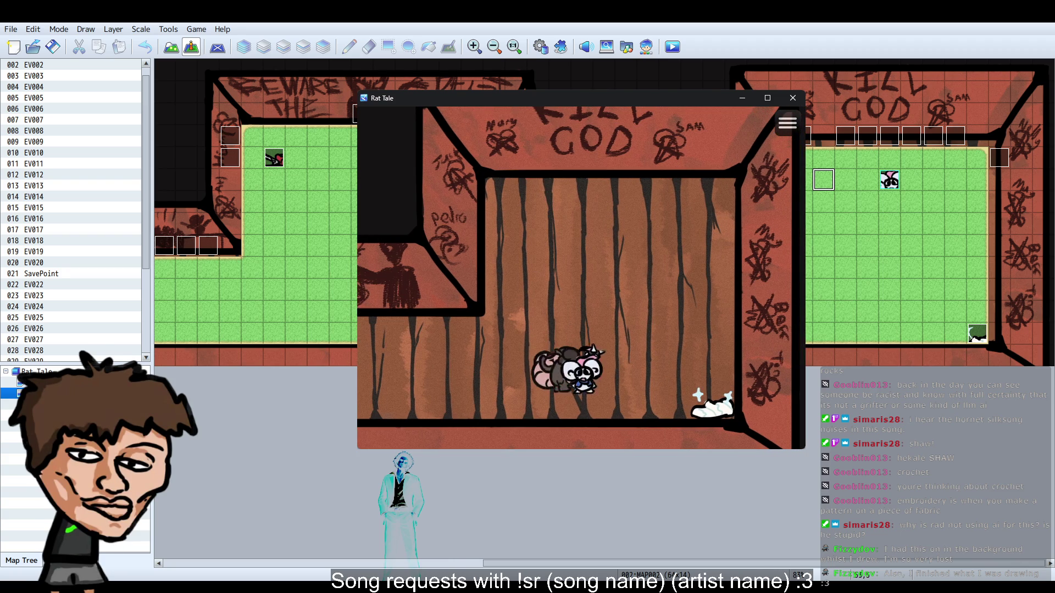
pyautogui.press('Right')
# Check Misp the Mouse in the game menu's party, then close the playtest.
pyautogui.press('Escape')
pyautogui.press('Down')
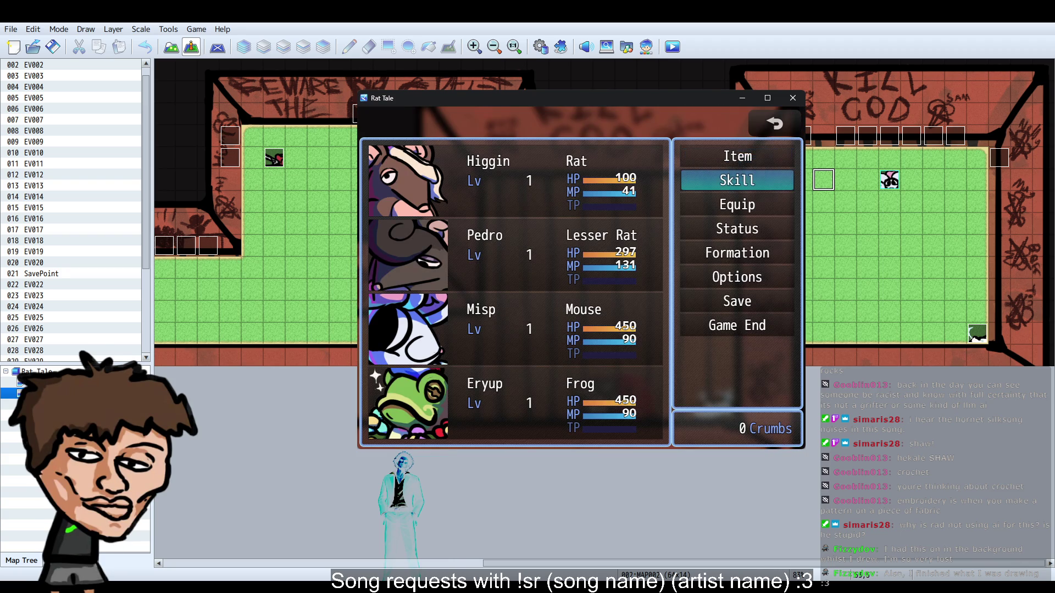
pyautogui.press('Escape')
pyautogui.press('Right')
pyautogui.press('Up')
pyautogui.press('Escape')
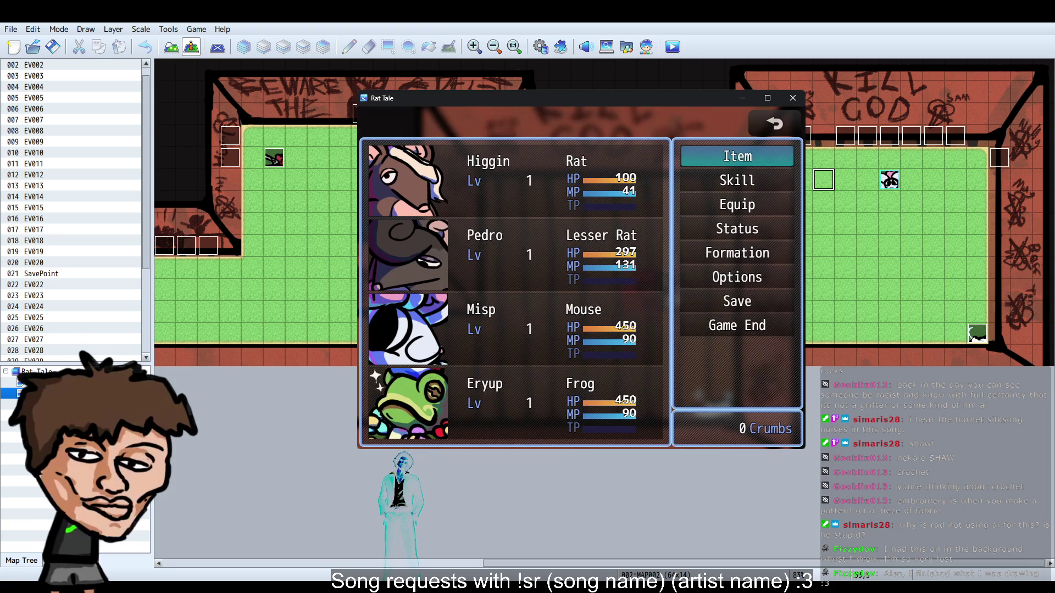
pyautogui.press('Down')
pyautogui.press('Up')
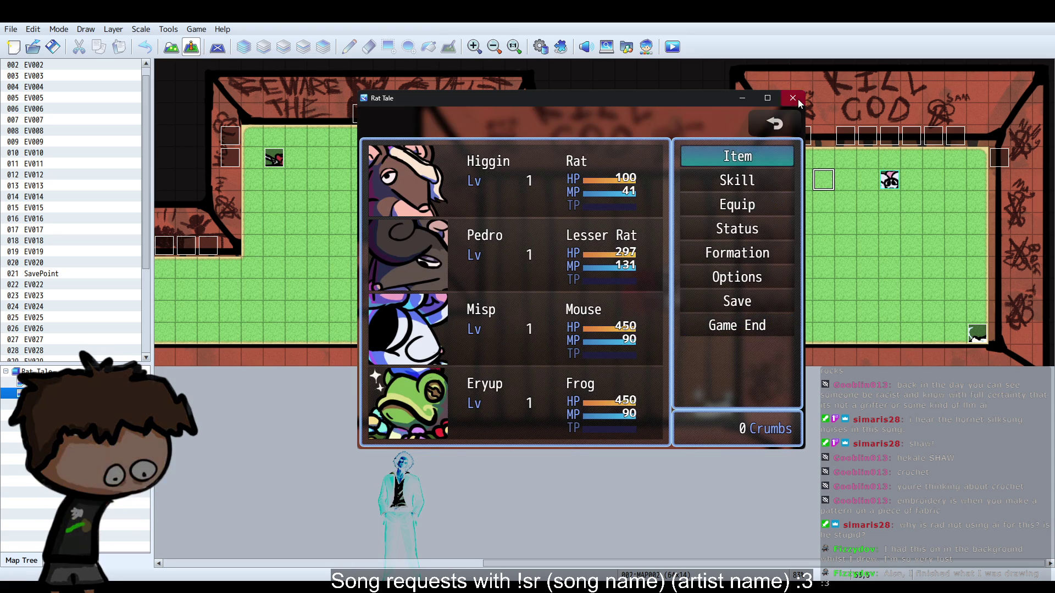
pyautogui.hotkey('alt', 'F4')
pyautogui.press('F9')
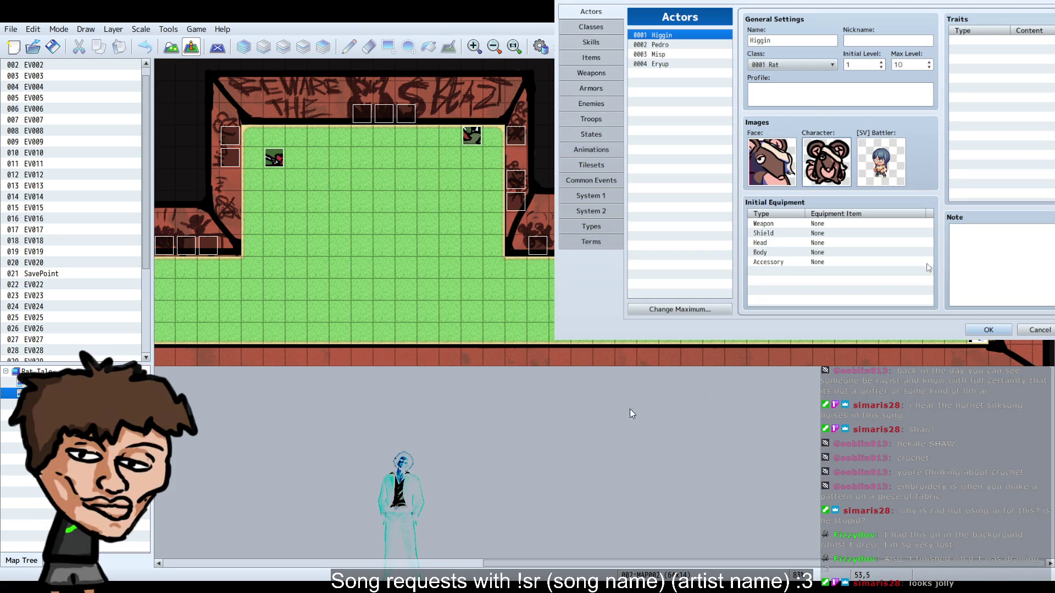
pyautogui.click(676, 54)
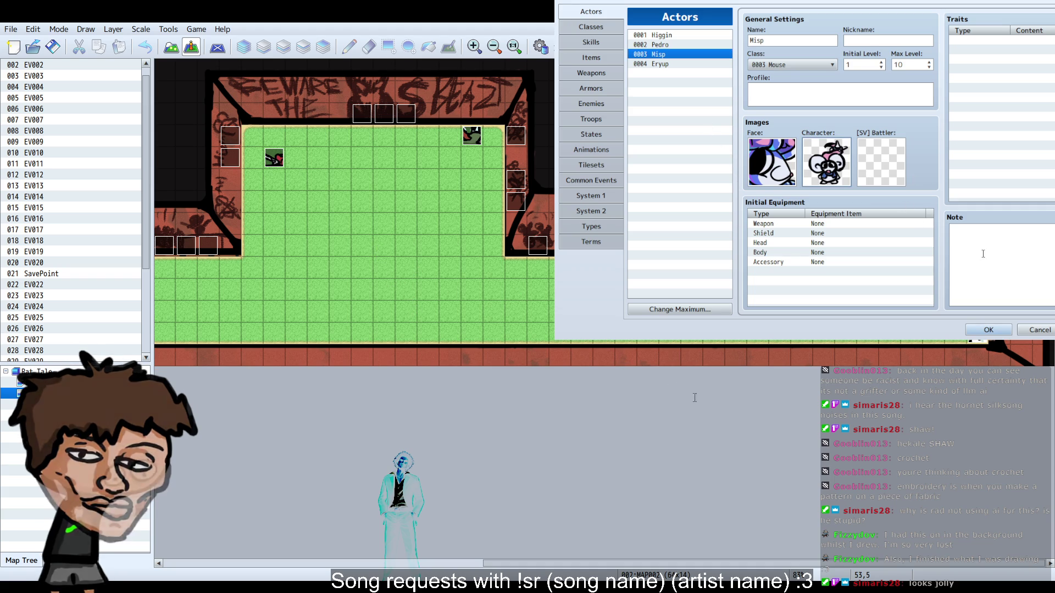
pyautogui.press('Escape')
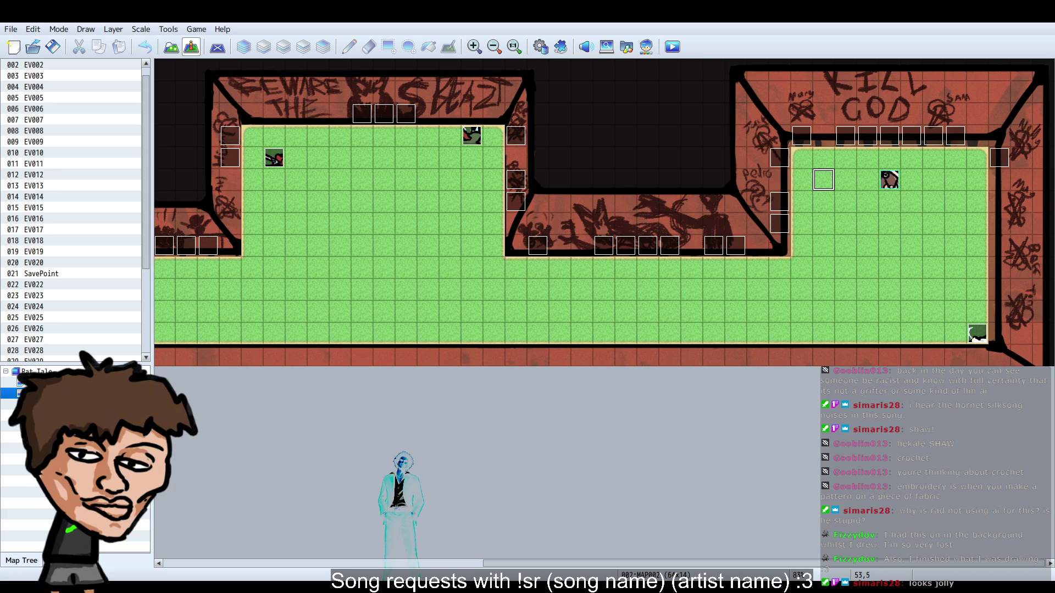
pyautogui.press('Up')
pyautogui.press('Return')
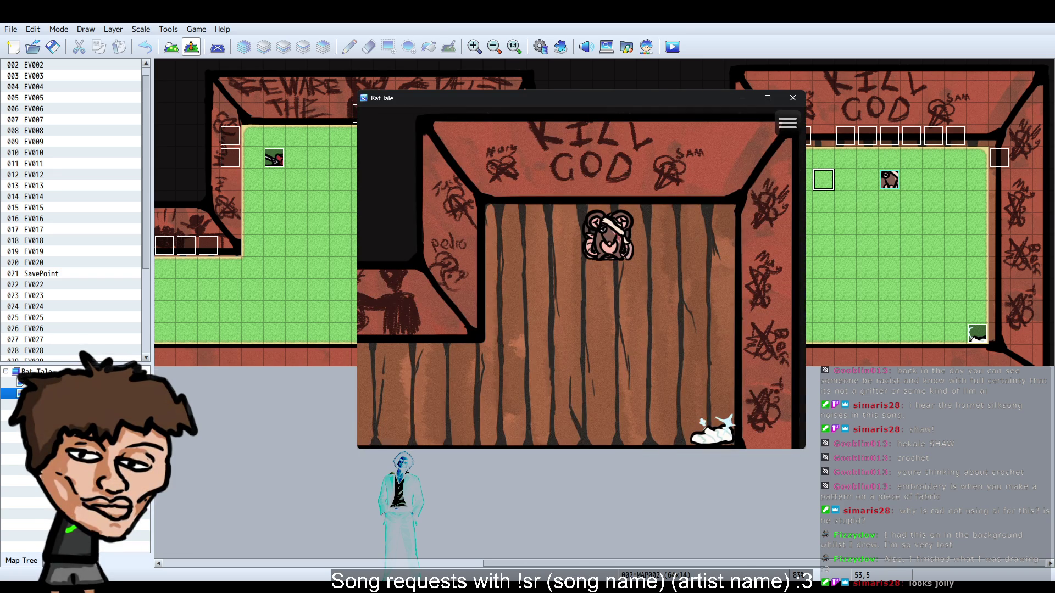
# Walk the party around the wooden room and down toward the white sneaker.
pyautogui.press('Down')
pyautogui.press('Right')
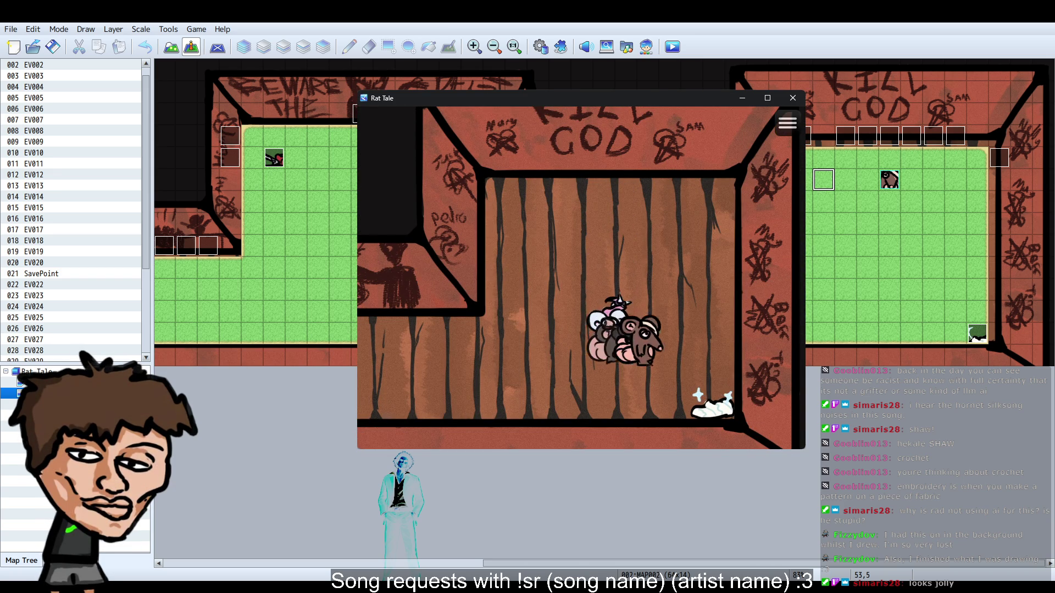
pyautogui.press('Up')
pyautogui.press('Left')
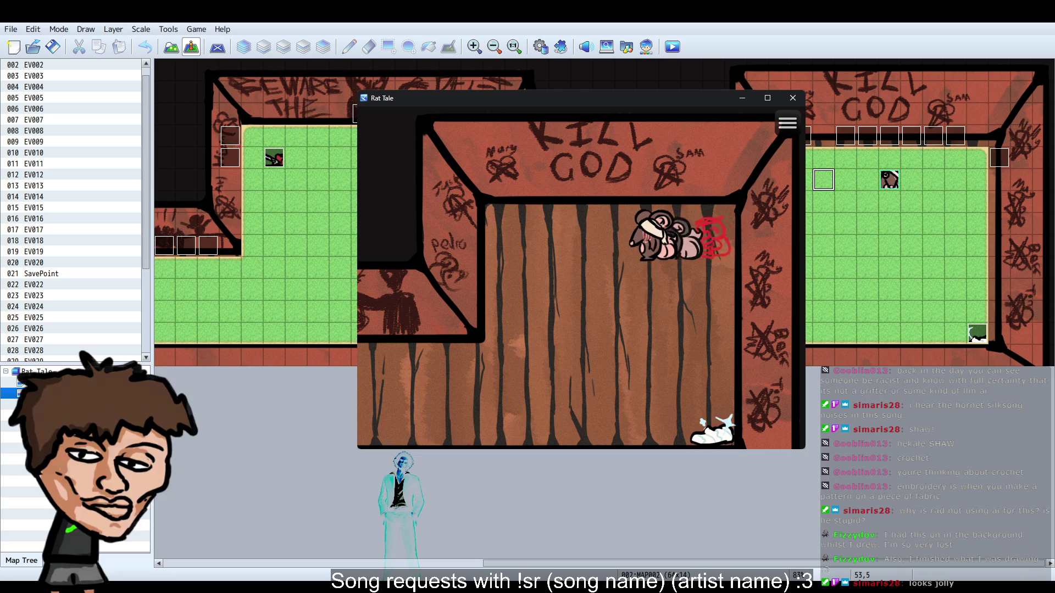
pyautogui.press('Down')
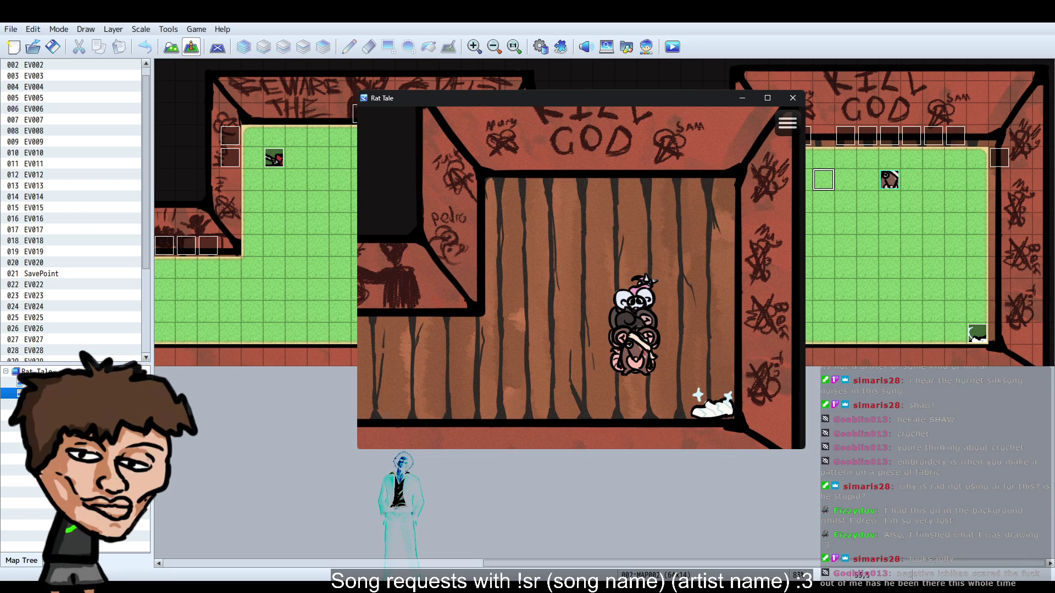
pyautogui.press('Up')
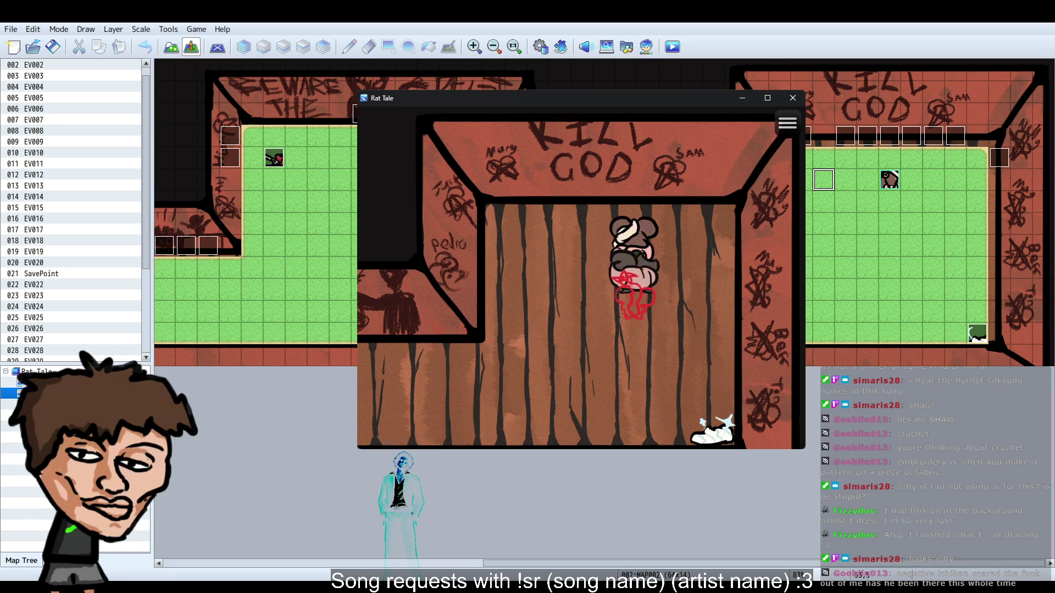
pyautogui.press('Down')
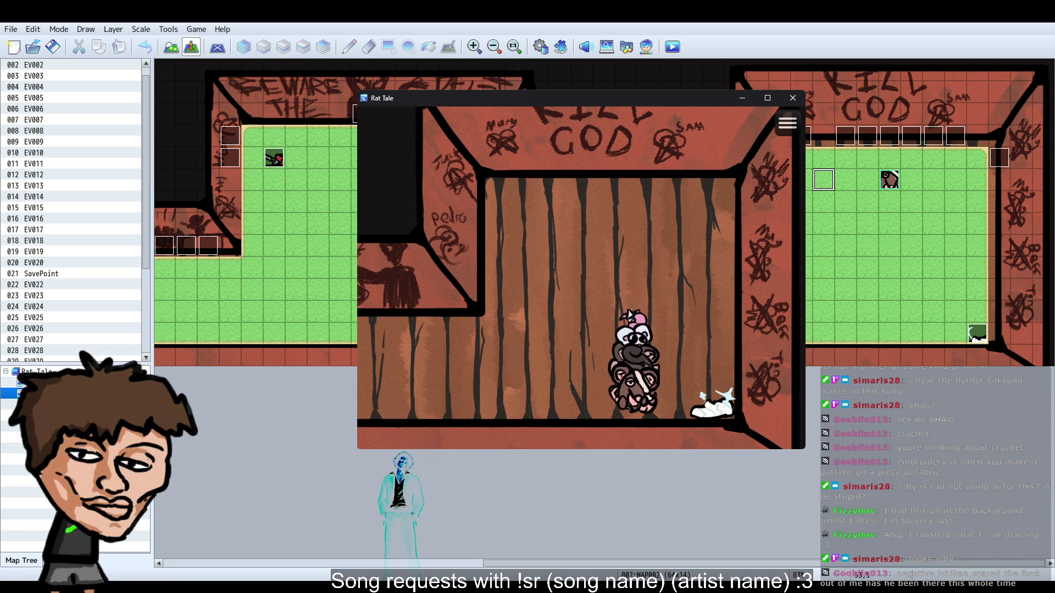